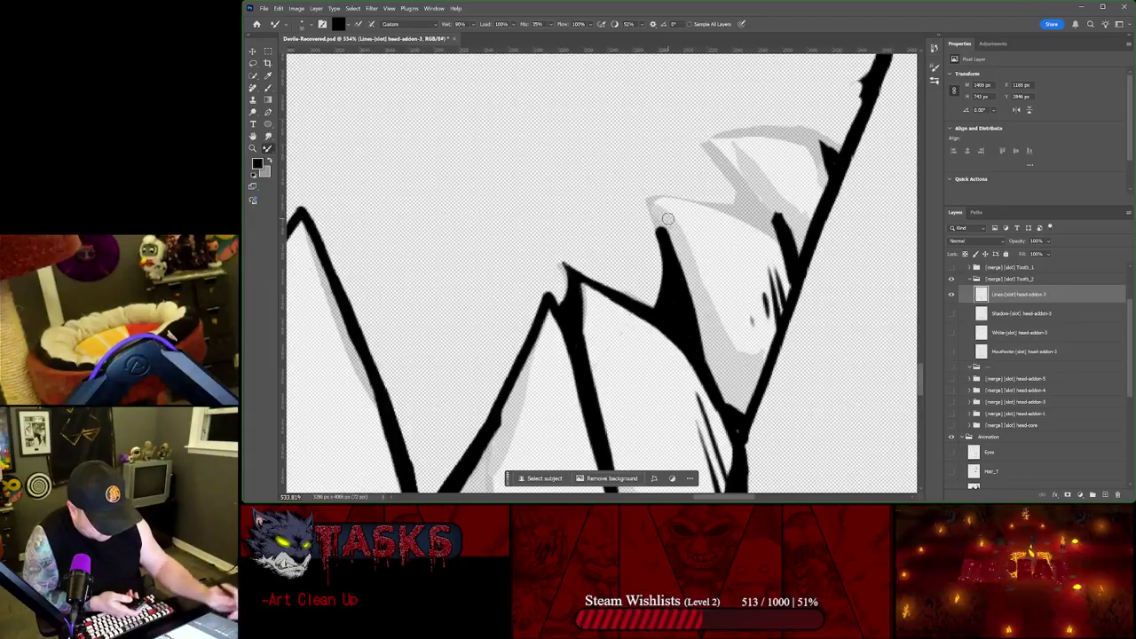
Step: Zoom in on the tooth corner, shrink the brush, and ink a black line up its left edge
left_click_drag(640, 196, 680, 202)
scroll(701, 240, "up", 3)
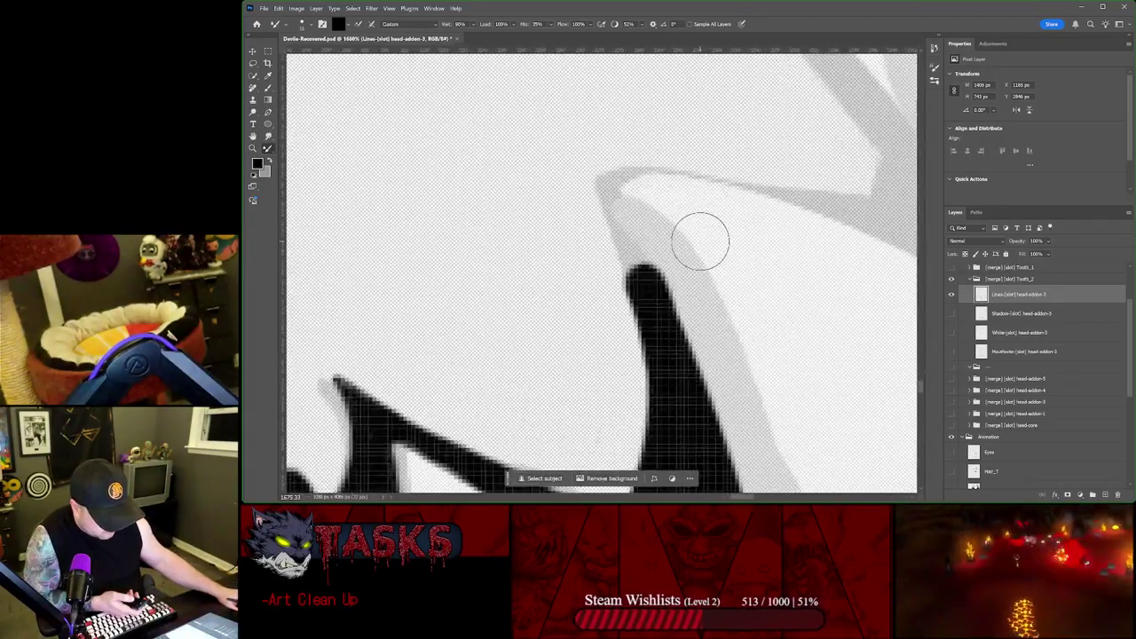
key("bracketleft")
key("bracketleft")
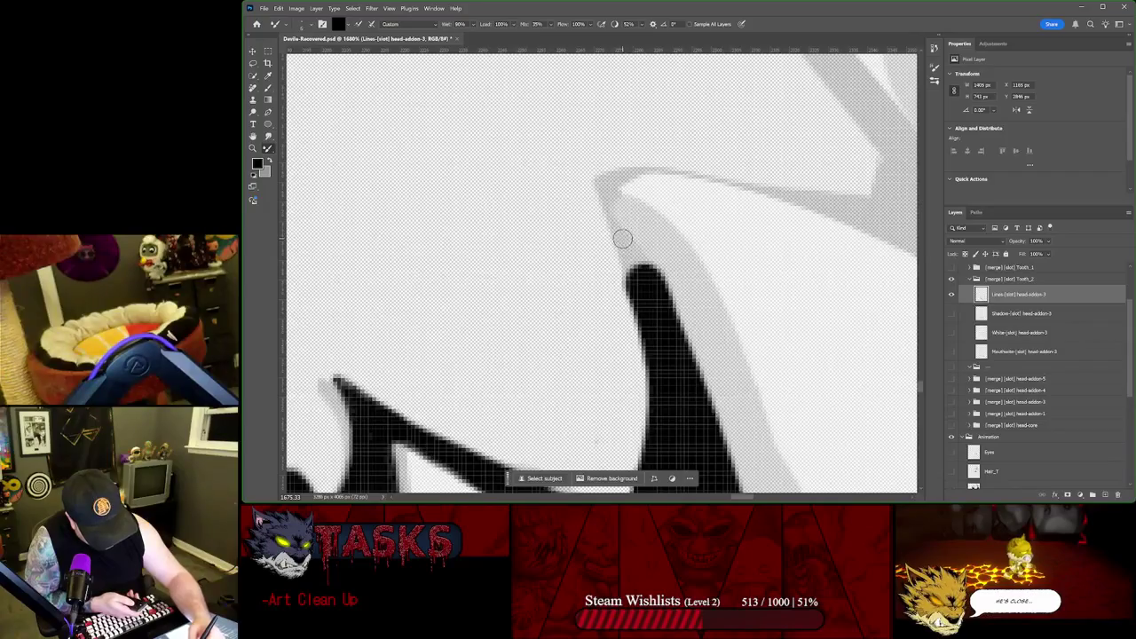
left_click(619, 253)
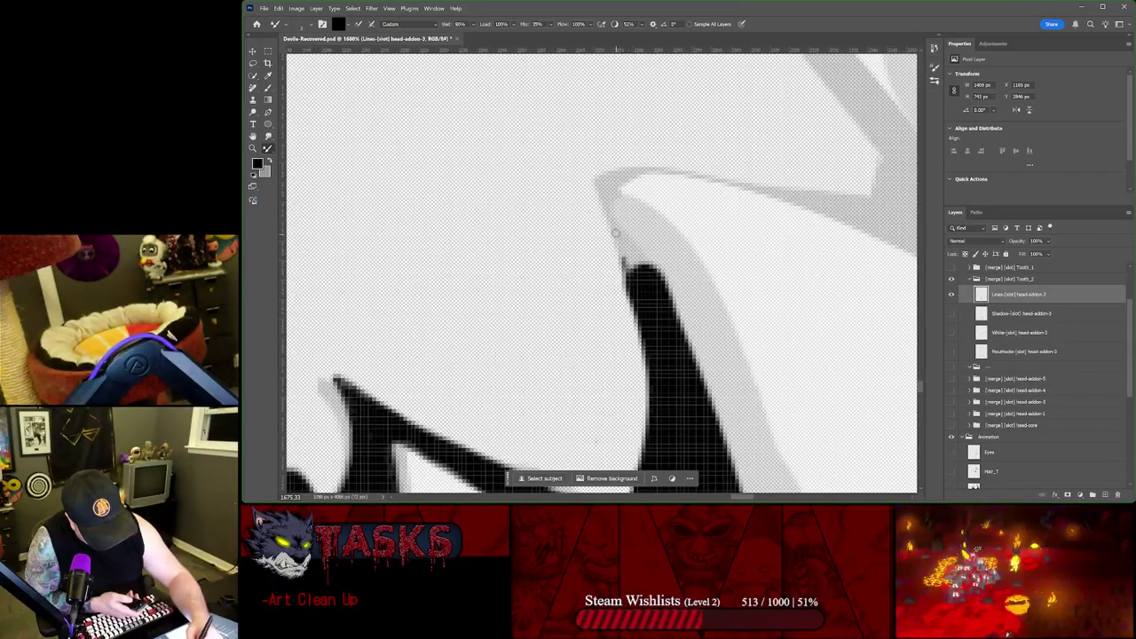
right_click(600, 182)
key("Escape")
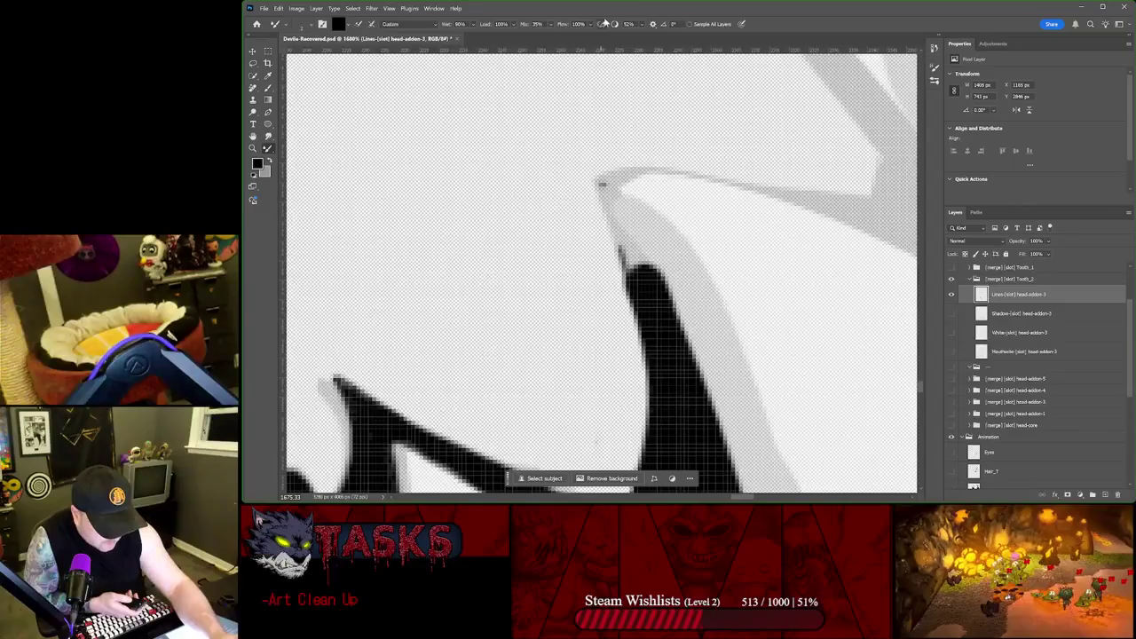
mouse_move(625, 275)
left_mouse_down()
mouse_move(604, 194)
mouse_move(651, 273)
mouse_move(625, 228)
left_mouse_up()
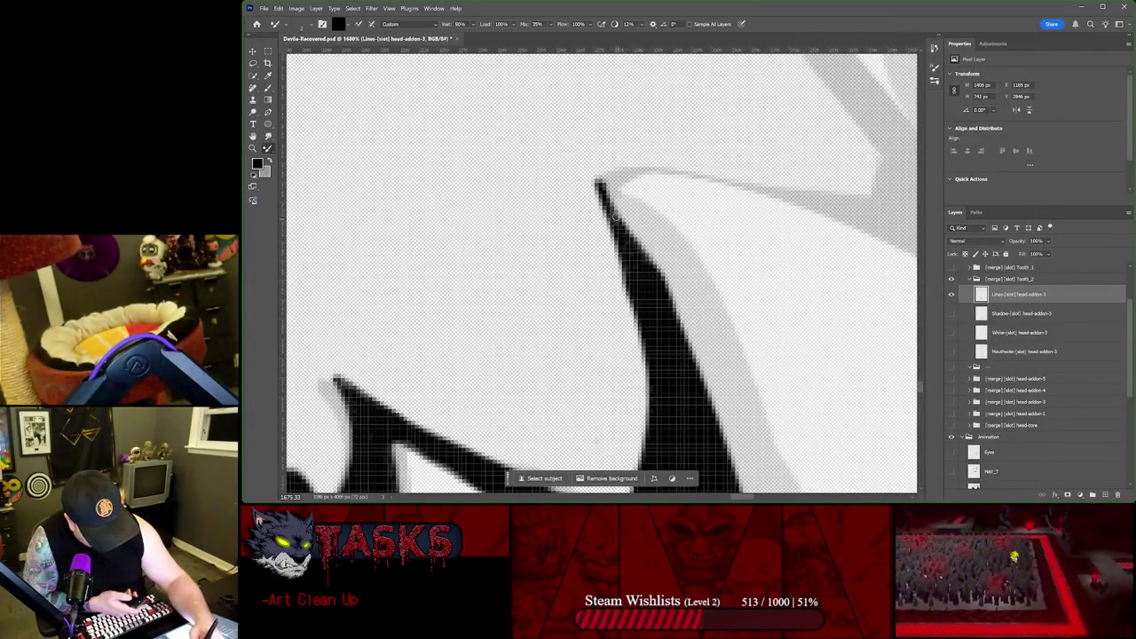
Step: Ink and thicken the tooth tip's top and upper-right edges in black
left_click_drag(757, 189, 912, 249)
left_click_drag(768, 190, 894, 196)
mouse_move(661, 170)
left_mouse_down()
mouse_move(777, 192)
mouse_move(657, 168)
mouse_move(606, 183)
mouse_move(625, 169)
left_mouse_up()
left_click_drag(794, 195, 867, 223)
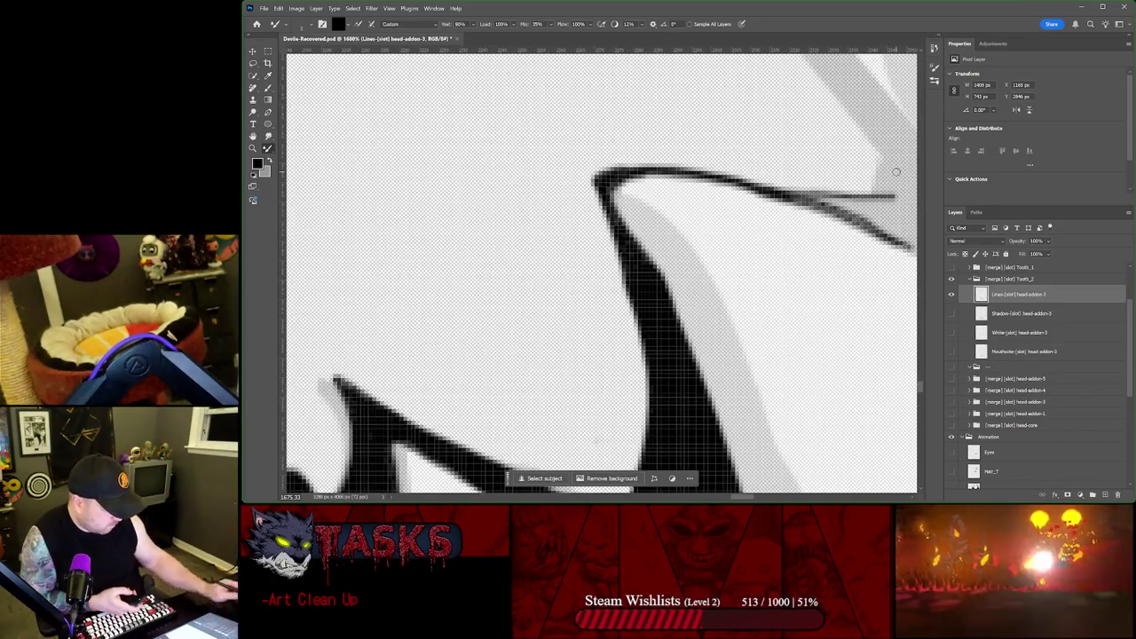
scroll(331, 366, "down", 1)
Step: Trace black strokes up the inner grey wedge's edge and across the tooth's top-left tip
scroll(331, 366, "down", 1)
scroll(331, 365, "down", 1)
left_click_drag(679, 231, 586, 248)
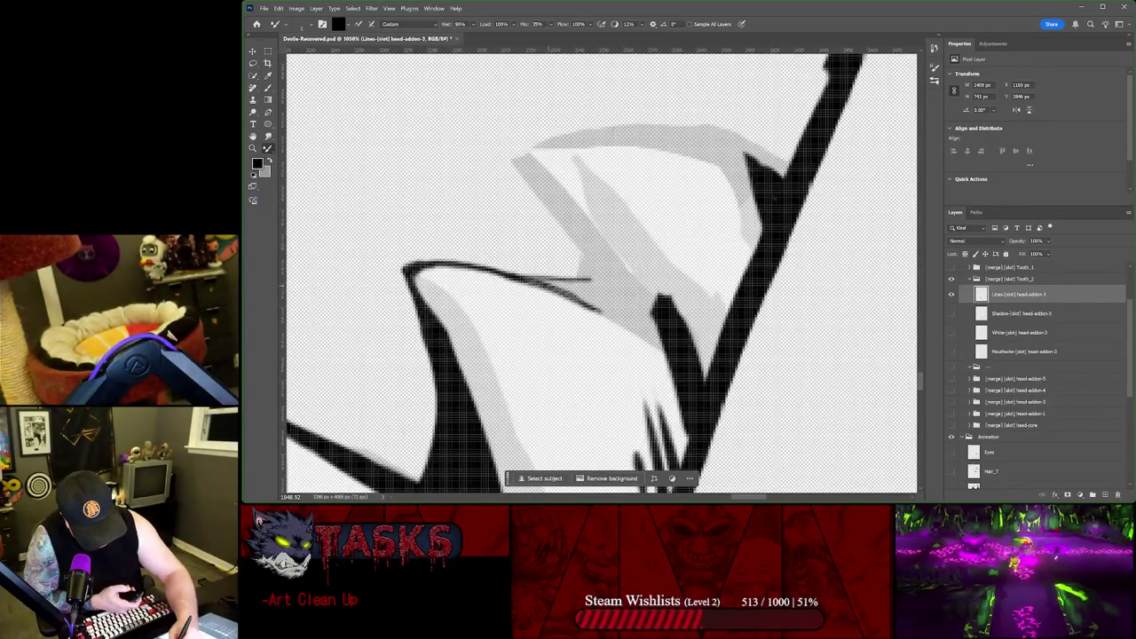
left_click_drag(622, 324, 661, 348)
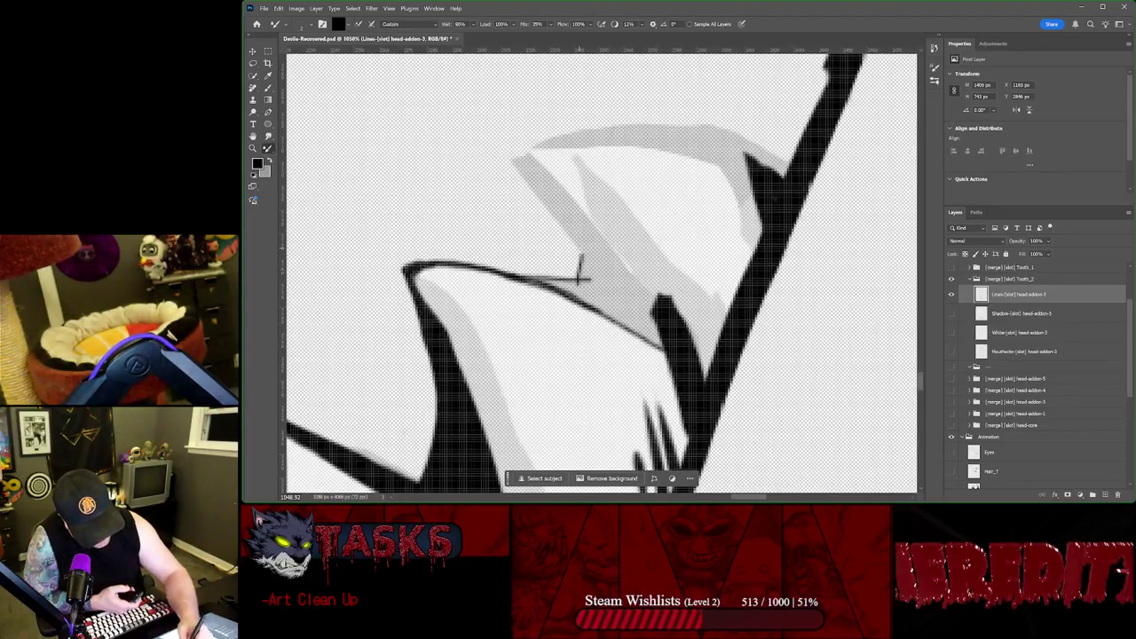
mouse_move(579, 279)
left_mouse_down()
mouse_move(535, 159)
mouse_move(555, 187)
left_mouse_up()
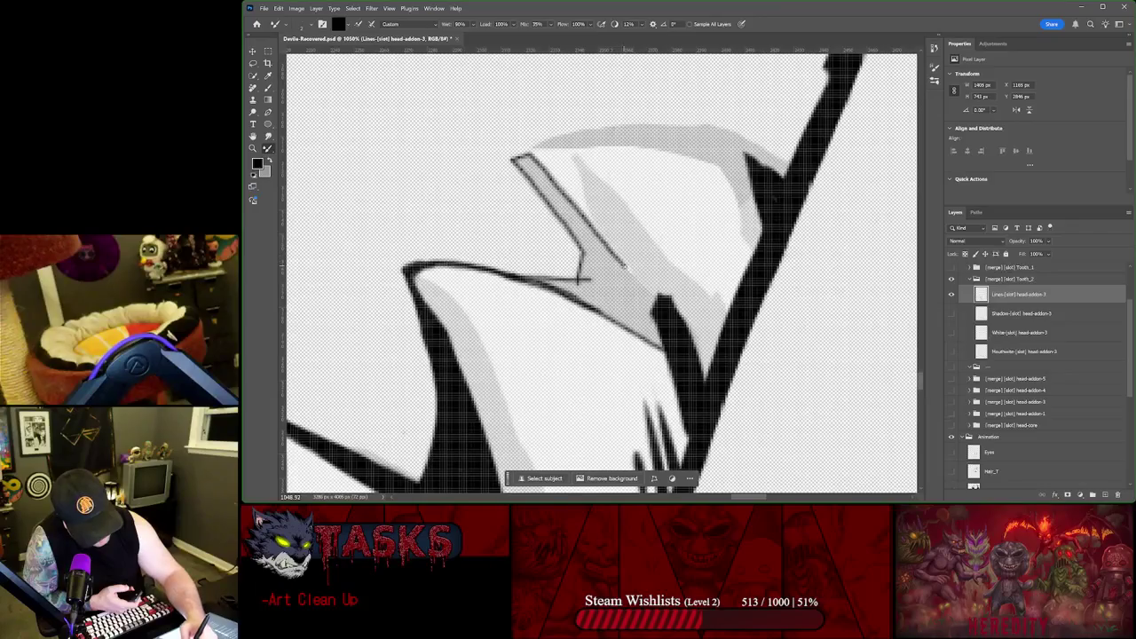
left_click_drag(515, 159, 558, 136)
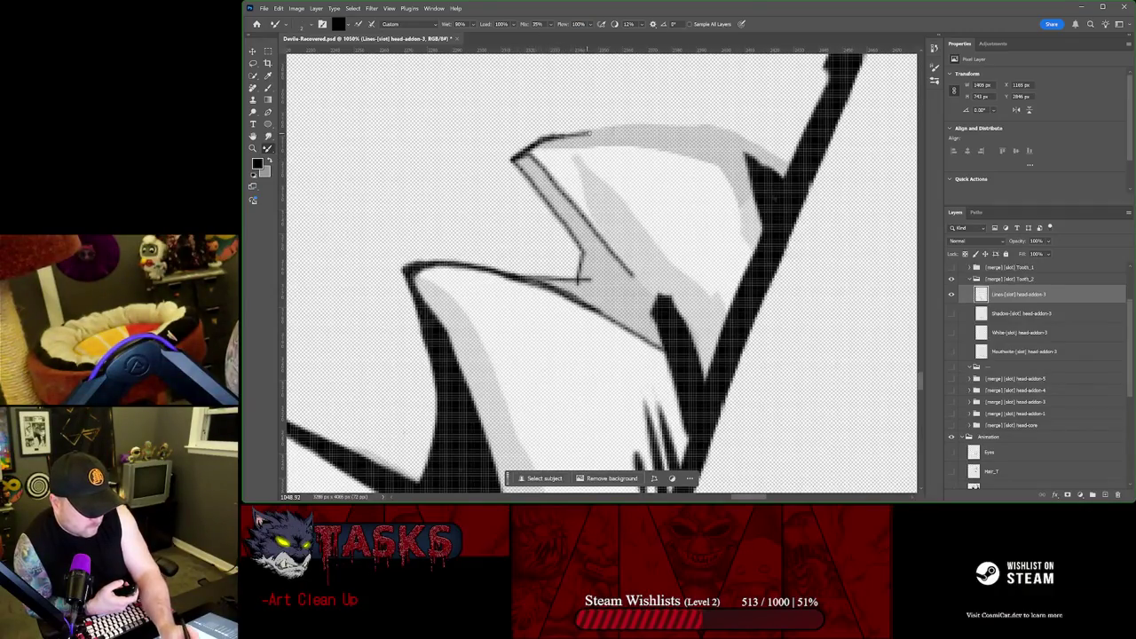
left_click_drag(619, 131, 625, 130)
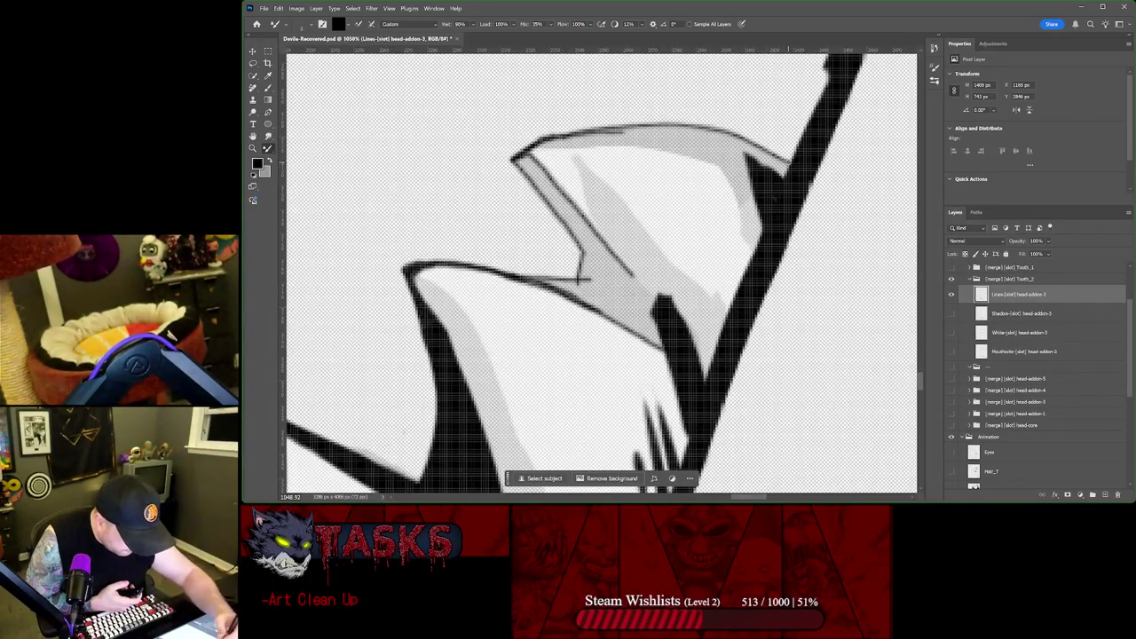
Step: Set the Animation group's opacity to 50%
left_click(1021, 437)
left_click_drag(1060, 254, 1097, 250)
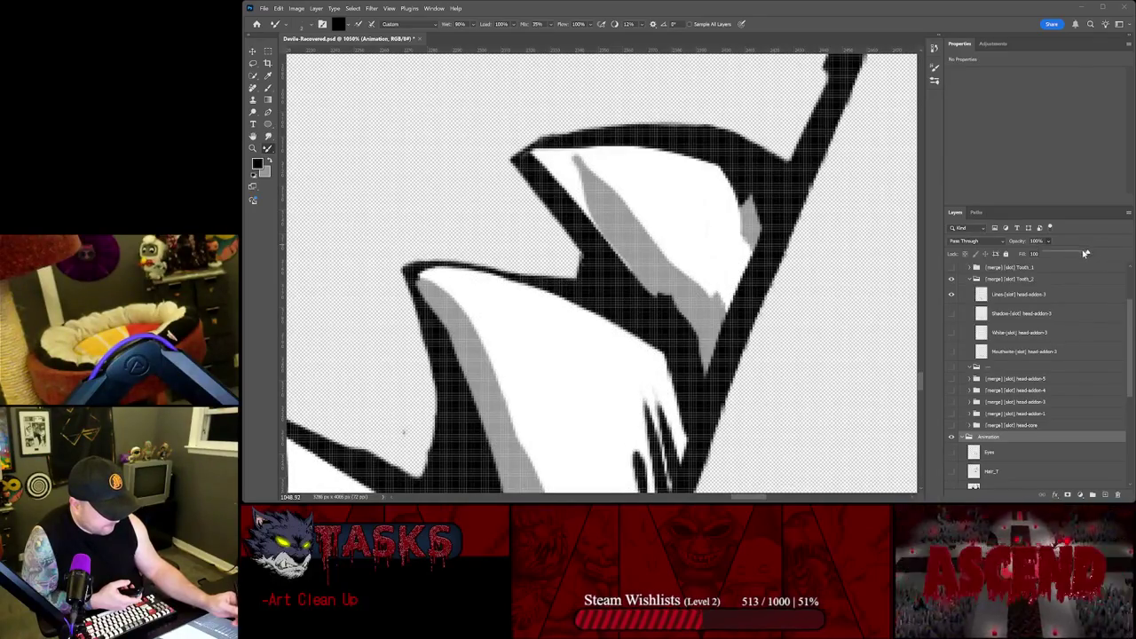
left_click_drag(1065, 255, 1070, 252)
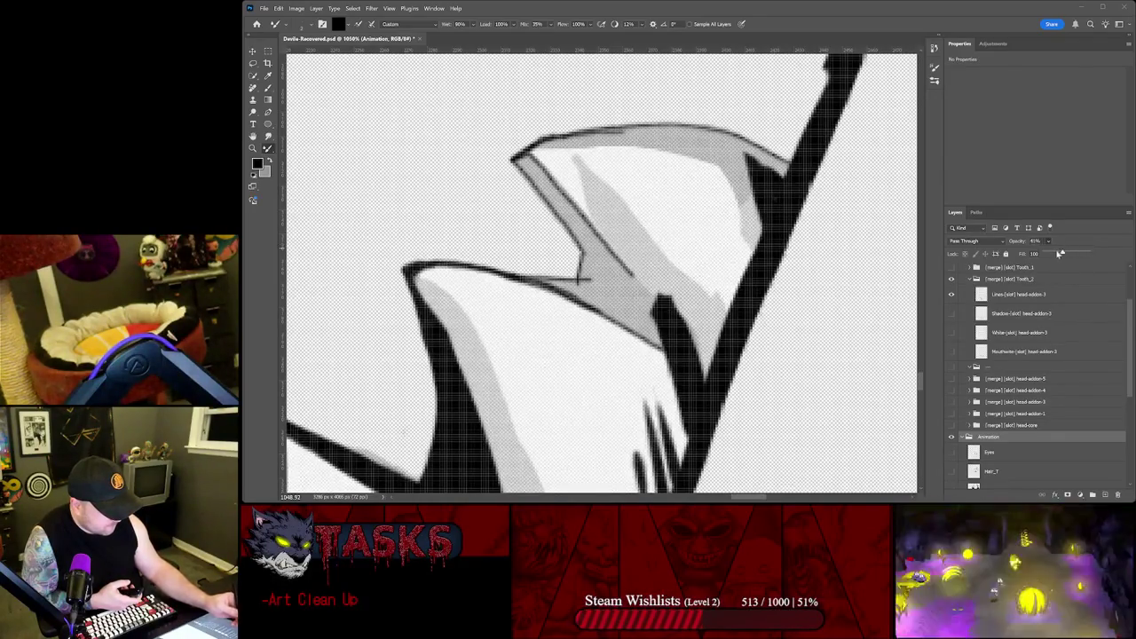
Step: On the tooth Lines layer, extend the black line along the tooth's top edge
left_click(1018, 293)
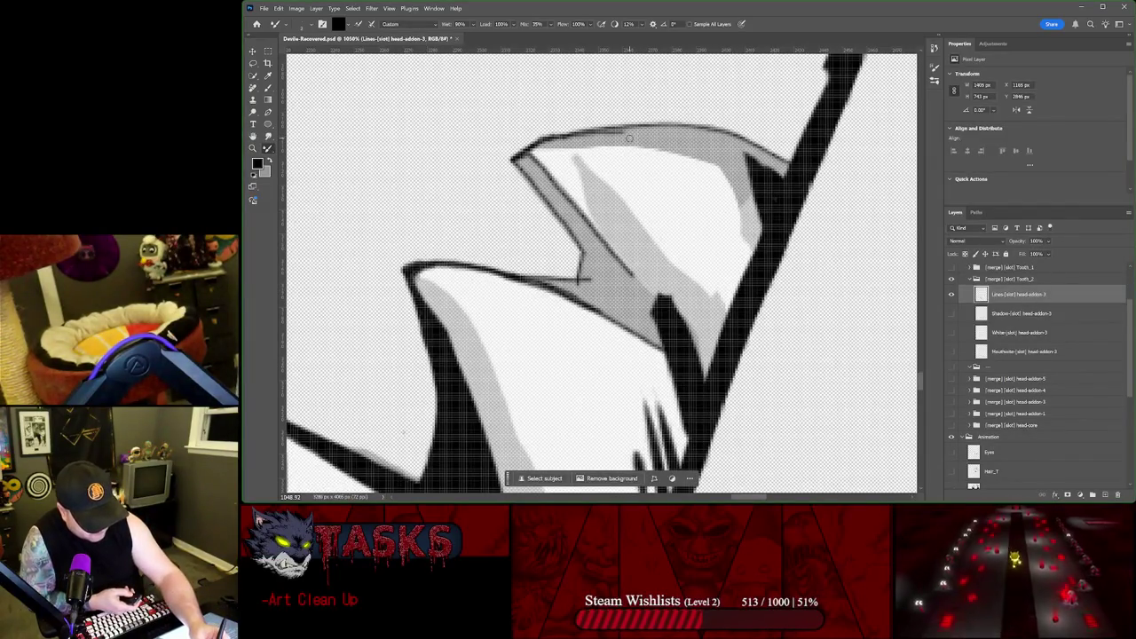
mouse_move(546, 141)
left_mouse_down()
mouse_move(668, 149)
mouse_move(719, 170)
mouse_move(744, 203)
left_mouse_up()
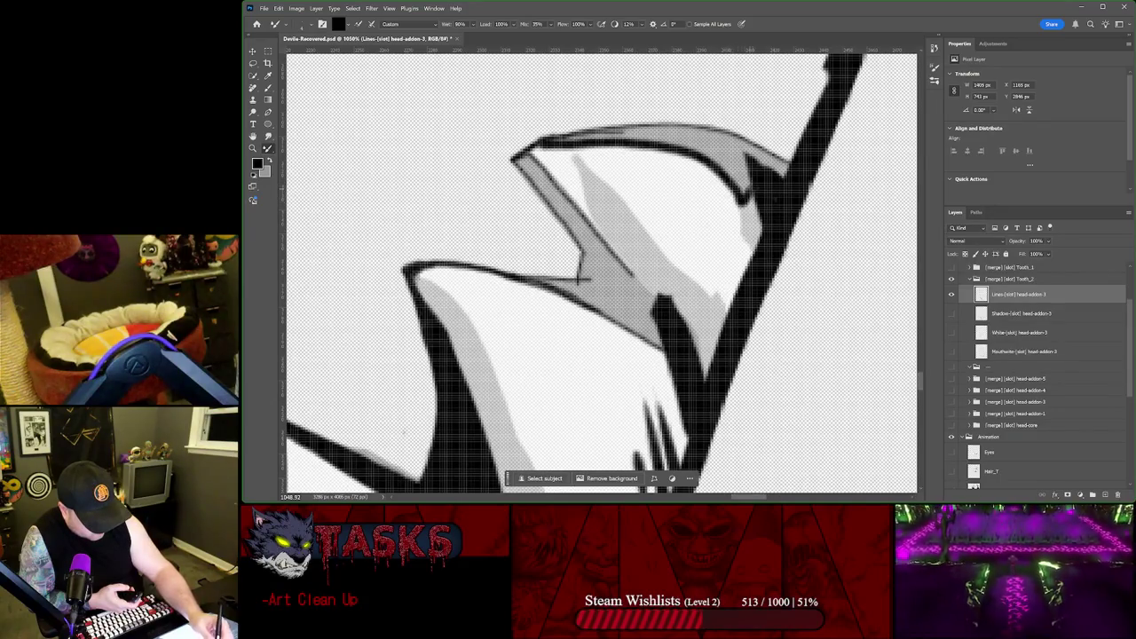
mouse_move(747, 144)
left_mouse_down()
mouse_move(684, 133)
mouse_move(555, 139)
mouse_move(677, 127)
left_mouse_up()
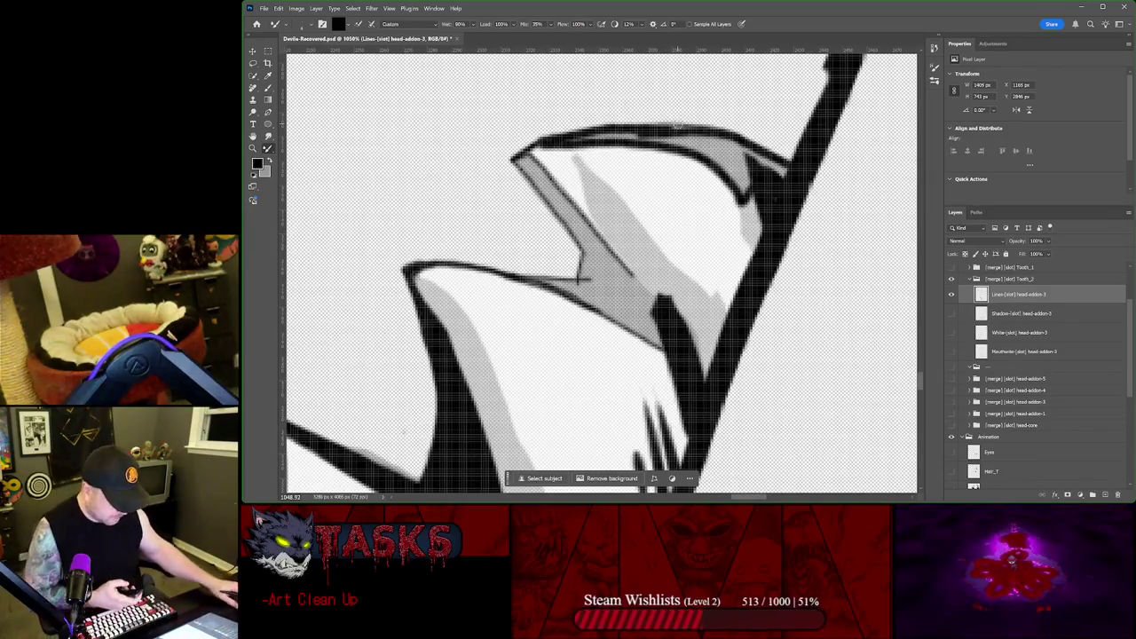
left_click_drag(658, 200, 646, 360)
Step: Thicken the tooth's top outline and inner curve into solid black
scroll(646, 360, "up", 2)
left_click_drag(534, 337, 629, 323)
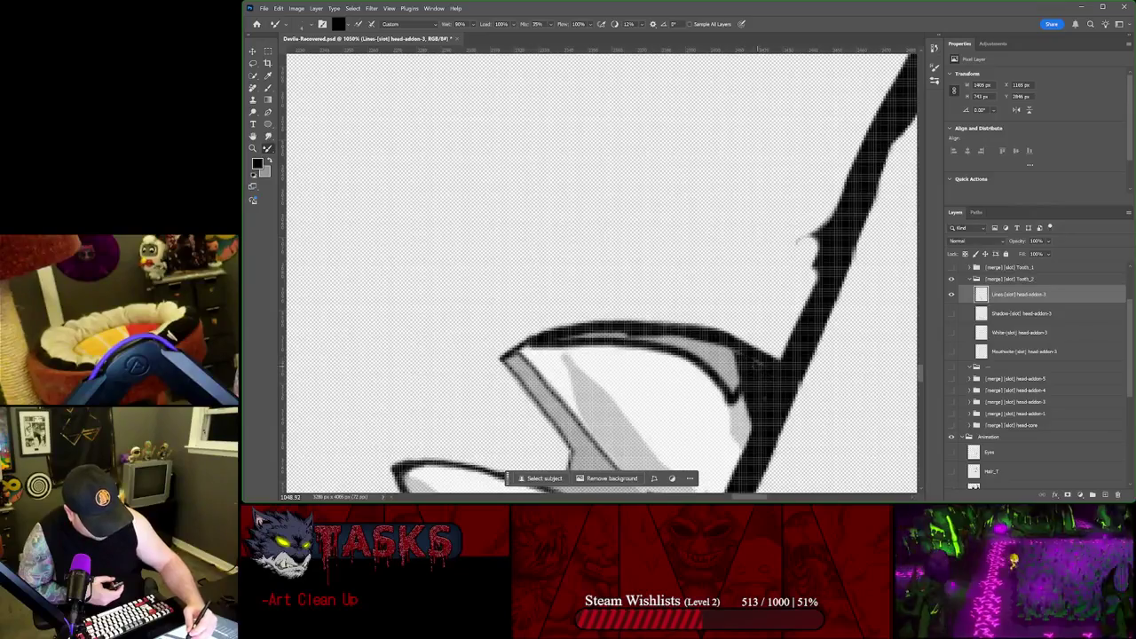
left_click_drag(734, 394, 723, 354)
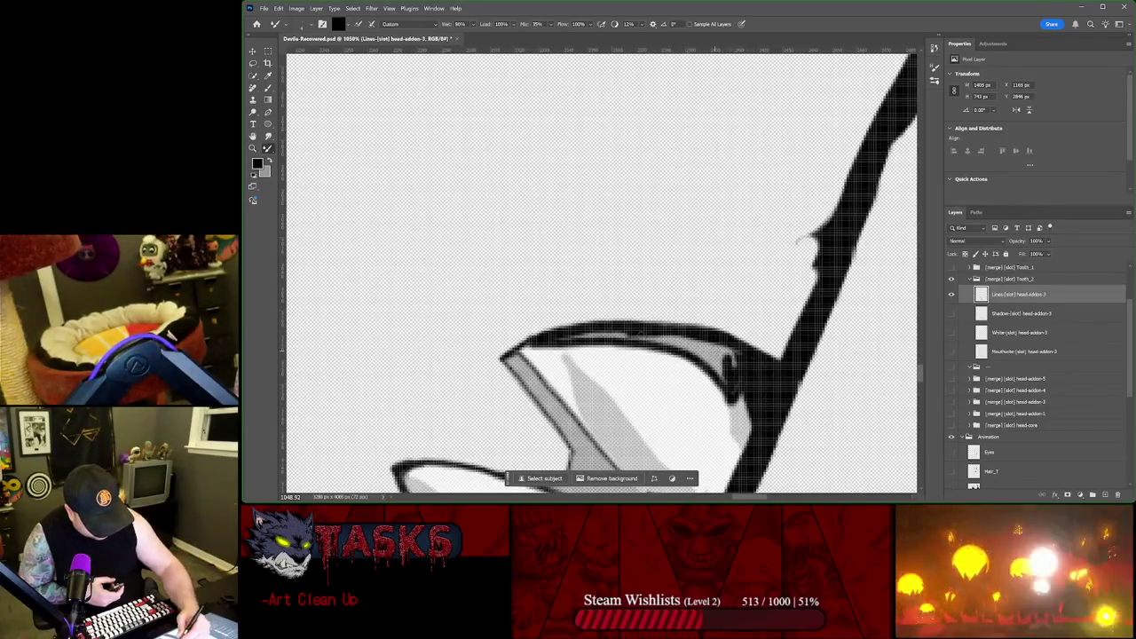
mouse_move(558, 345)
left_mouse_down()
mouse_move(619, 335)
mouse_move(721, 376)
mouse_move(676, 353)
left_mouse_up()
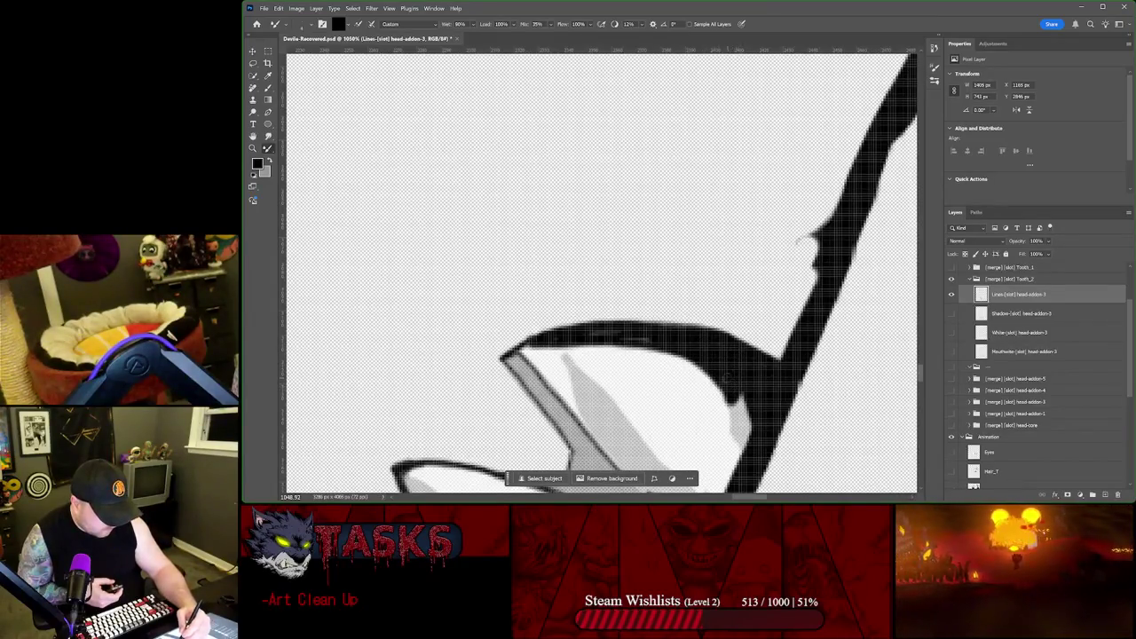
left_click_drag(589, 330, 642, 332)
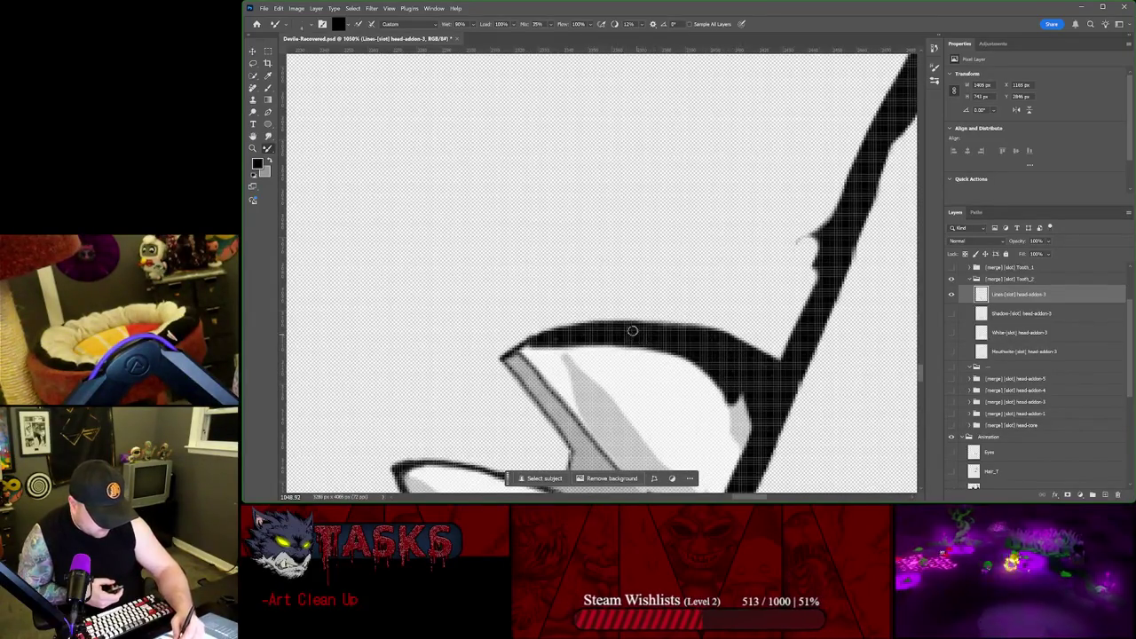
left_click_drag(550, 338, 720, 342)
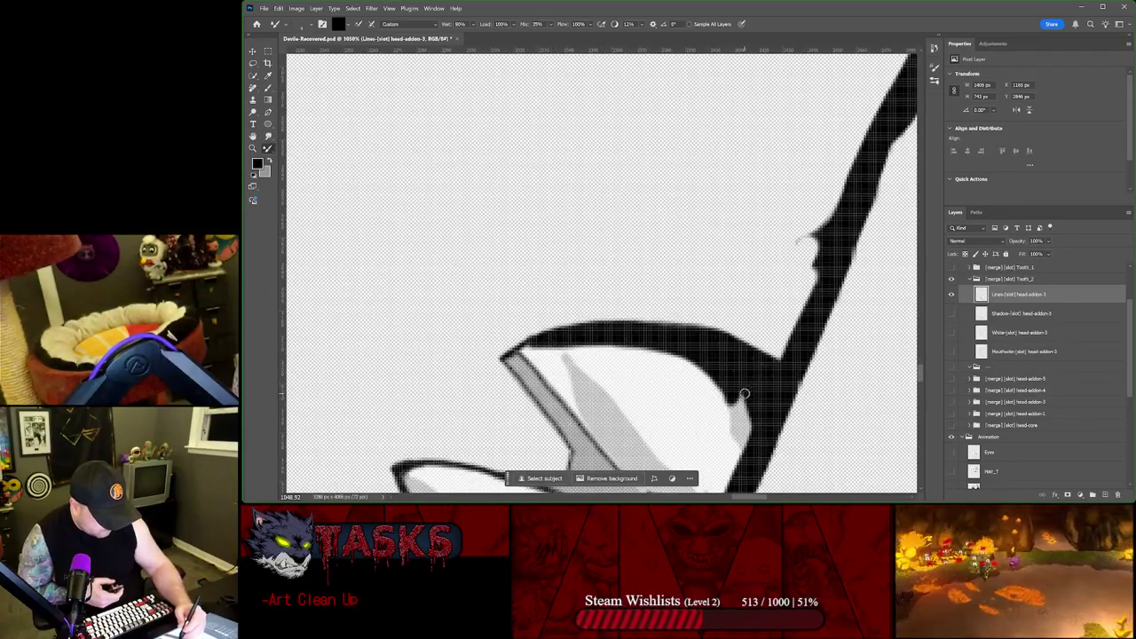
Step: Cover the grey patch inside the outline and ink the tooth's diagonal edge
mouse_move(749, 447)
left_mouse_down()
mouse_move(738, 433)
mouse_move(746, 414)
left_mouse_up()
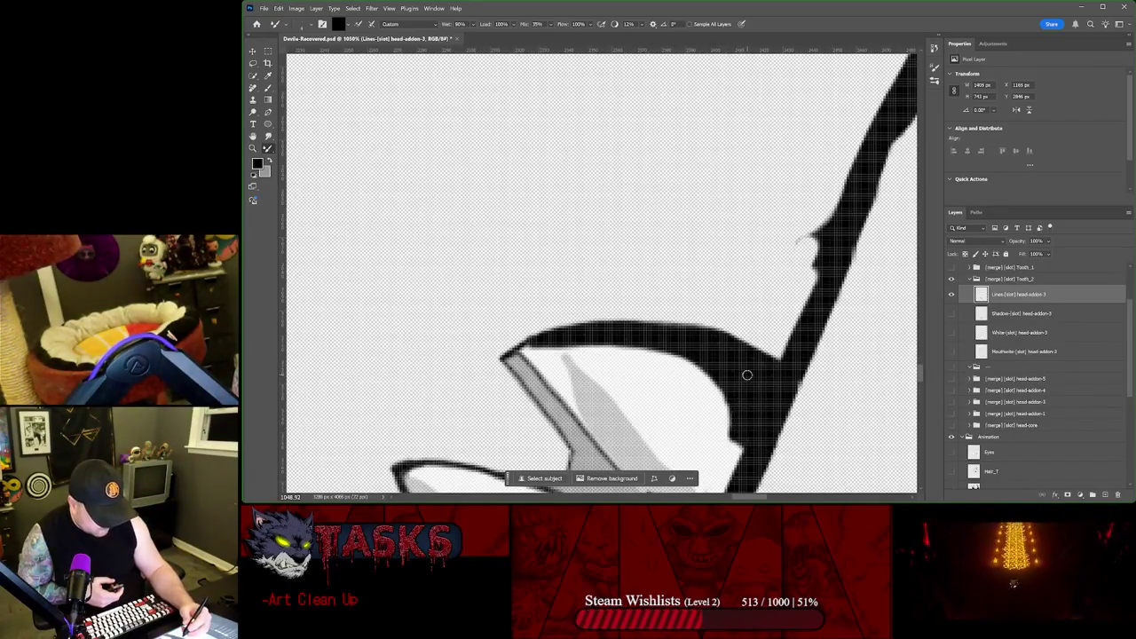
left_click_drag(517, 358, 577, 447)
left_click_drag(508, 359, 584, 449)
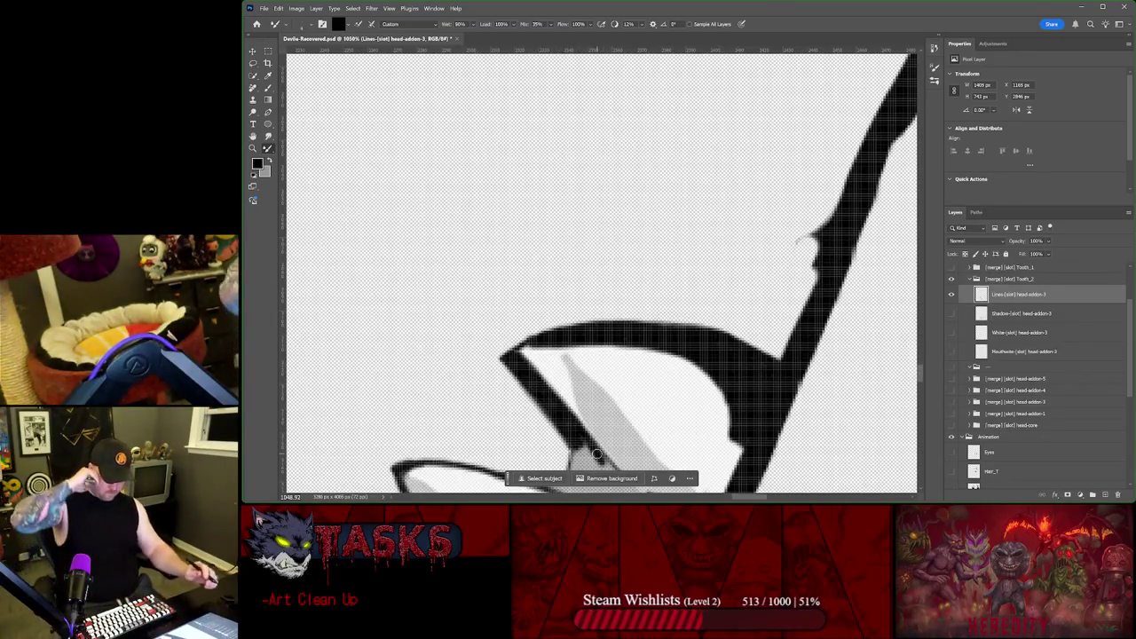
scroll(654, 446, "down", 1)
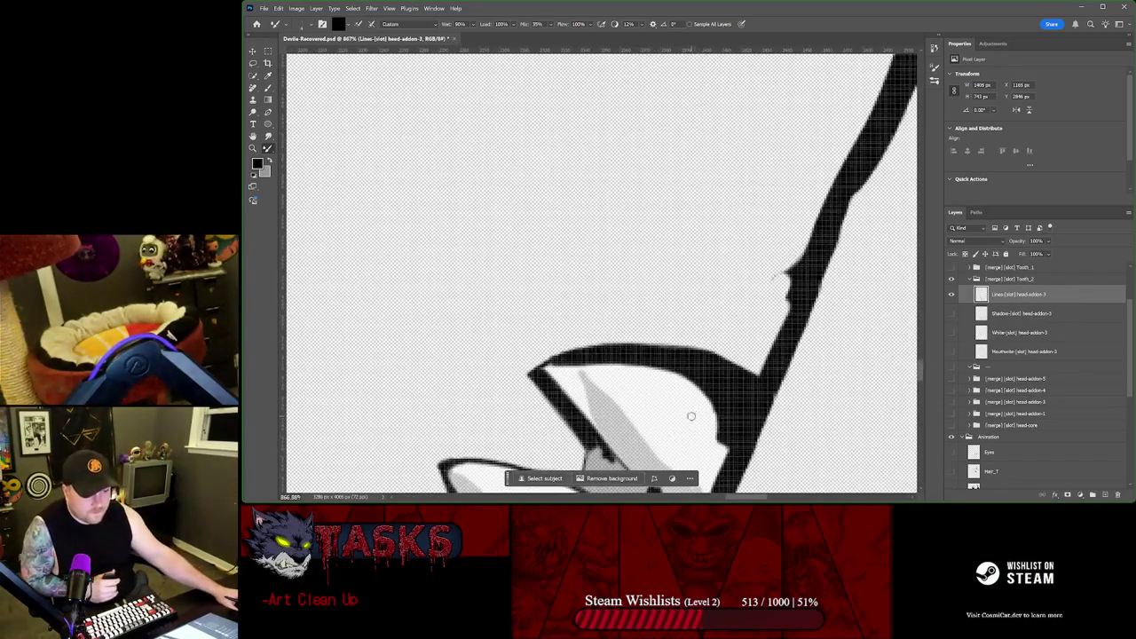
Step: Undo a stray horizontal stroke inside the tooth and darken its black edge
left_click_drag(663, 417, 586, 417)
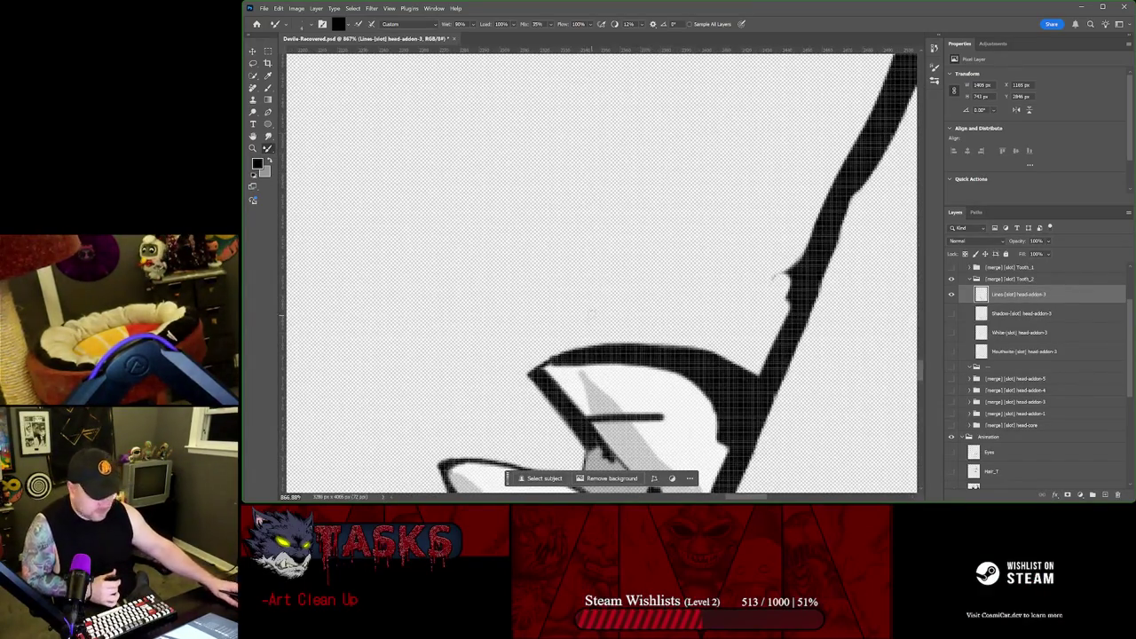
key("ctrl+z")
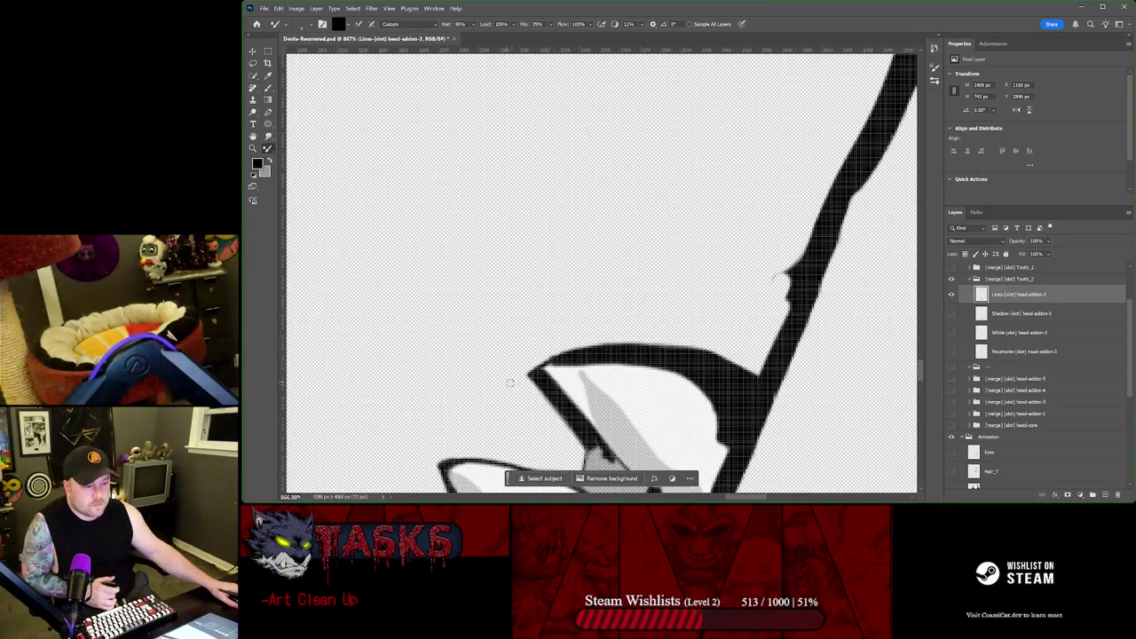
mouse_move(489, 395)
left_mouse_down()
mouse_move(660, 211)
mouse_move(563, 160)
left_mouse_up()
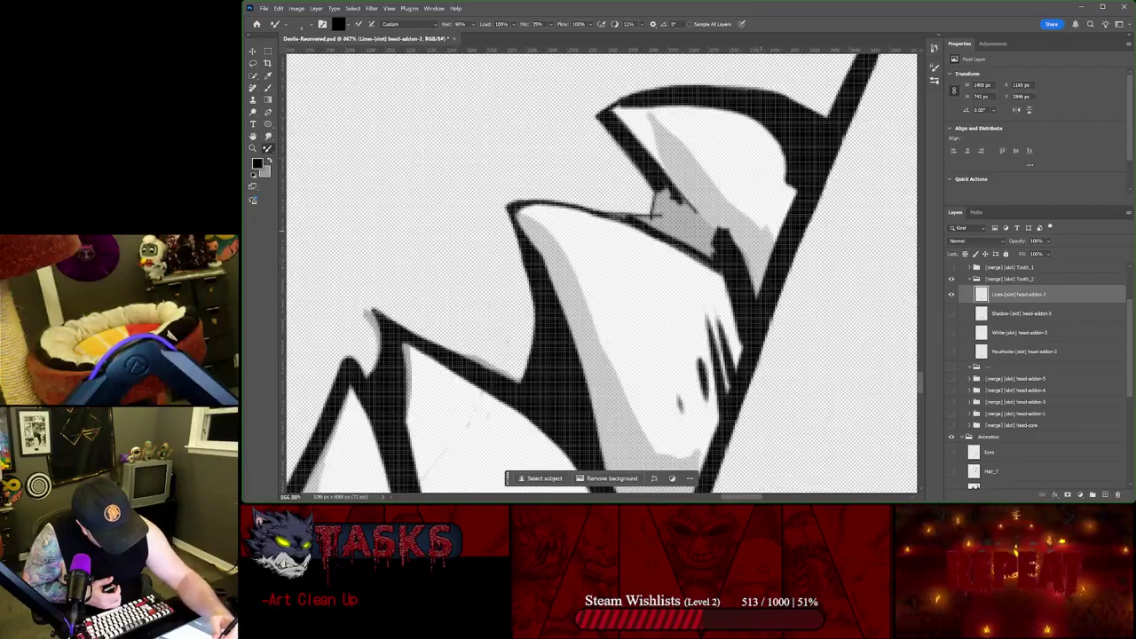
left_click_drag(739, 250, 728, 240)
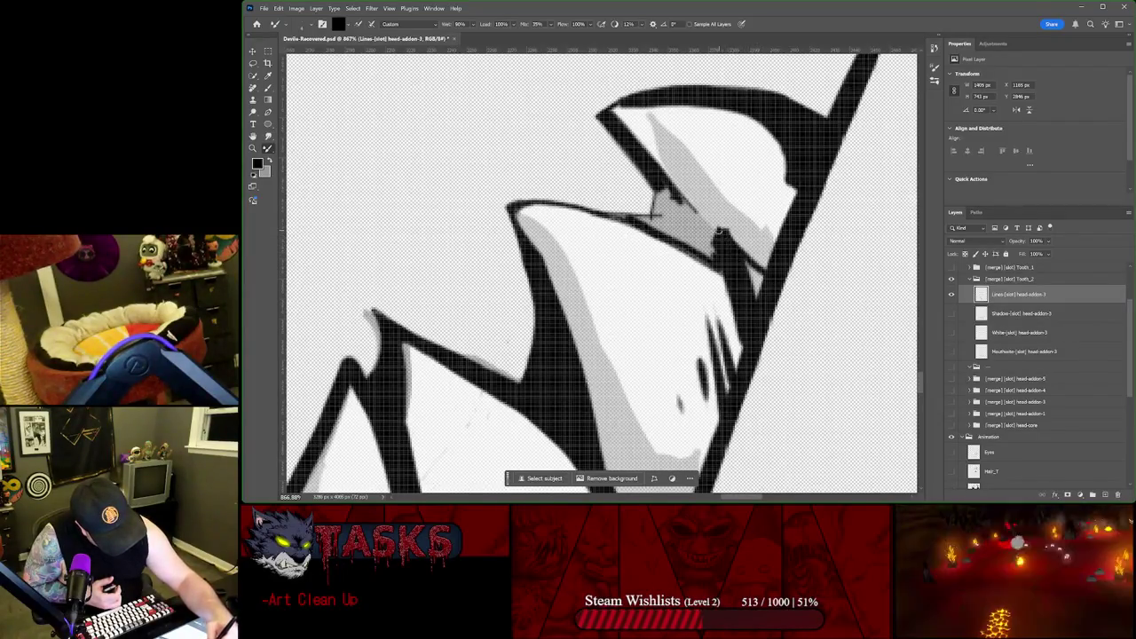
Step: Adjust the brush preset and fill the grey gap along the tooth edge with black
right_click(709, 240)
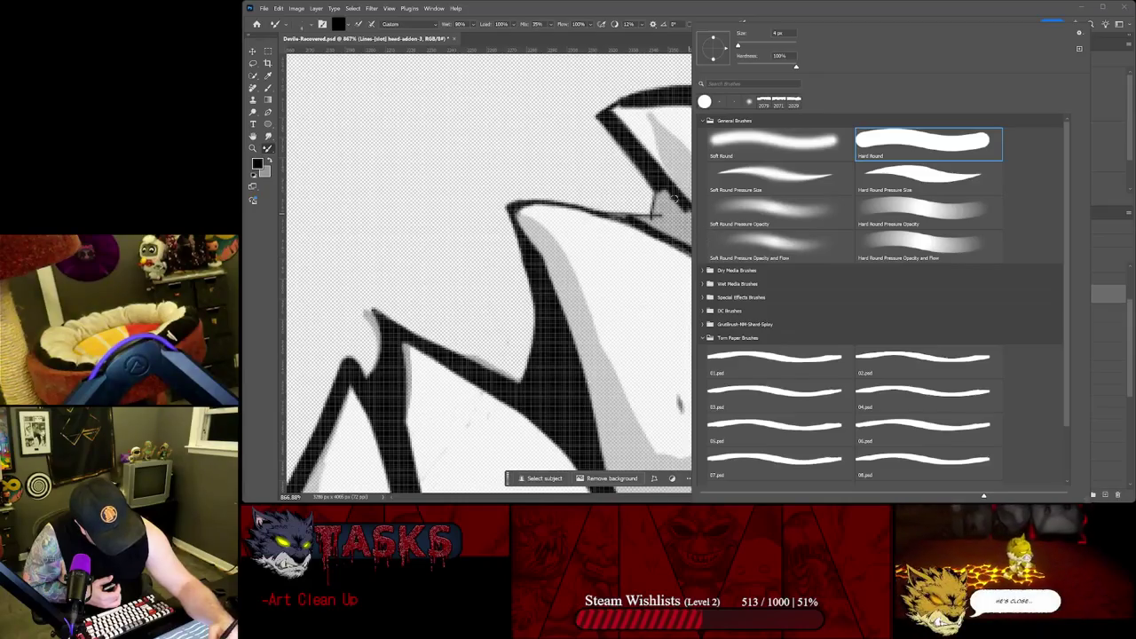
left_click(674, 202)
left_click_drag(708, 238, 688, 213)
right_click(705, 232)
left_click(676, 224)
left_click_drag(708, 258, 661, 201)
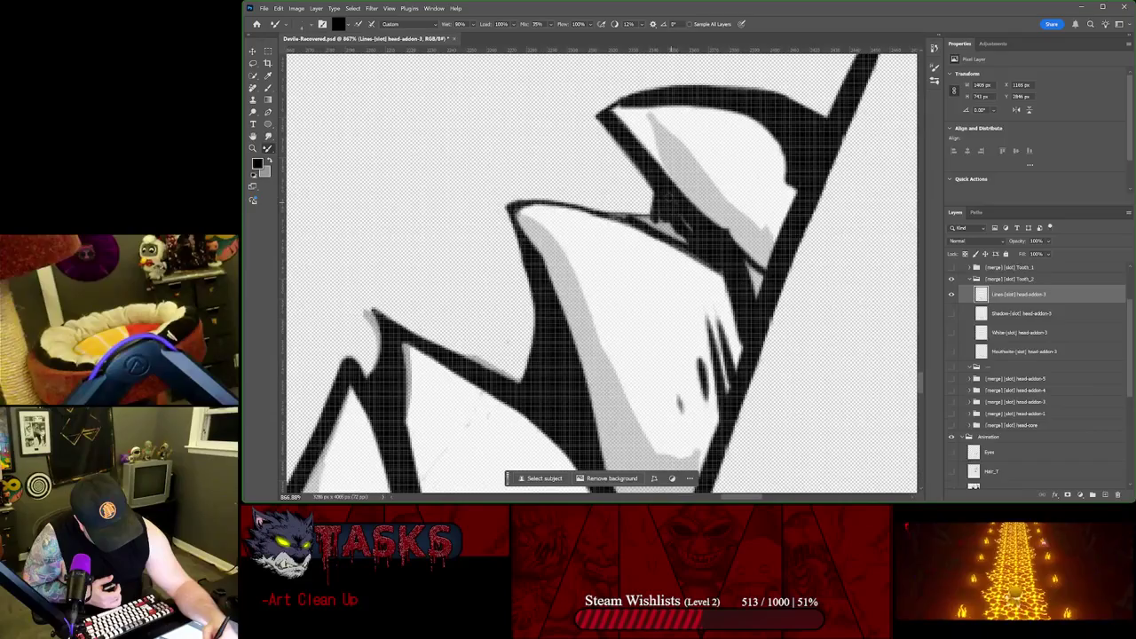
right_click(682, 219)
left_click(682, 219)
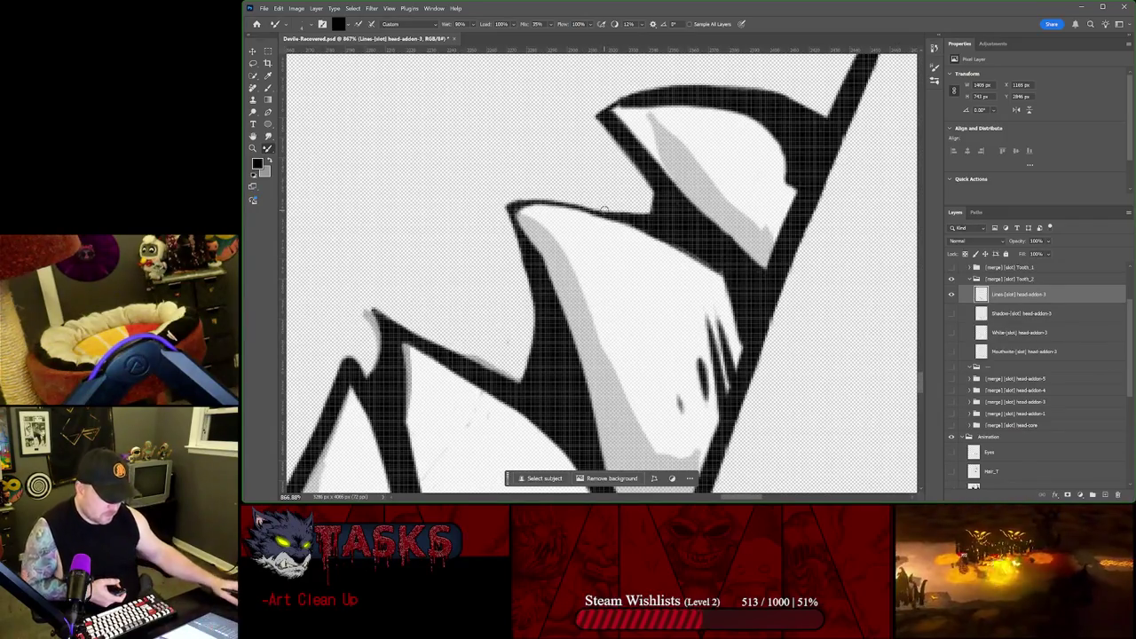
Step: Zoom out to about 97% to show the whole mouth, then turn on the head-addon-3 Shadow layer
scroll(603, 209, "down", 3)
scroll(607, 209, "down", 3)
scroll(606, 210, "down", 2)
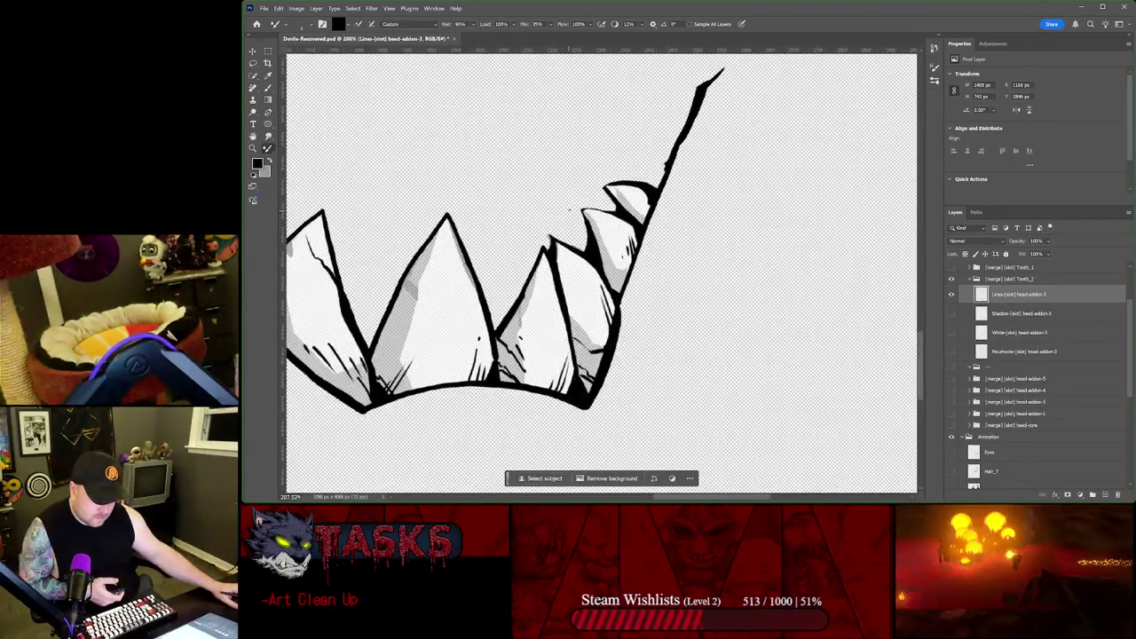
scroll(607, 210, "down", 3)
scroll(606, 209, "down", 2)
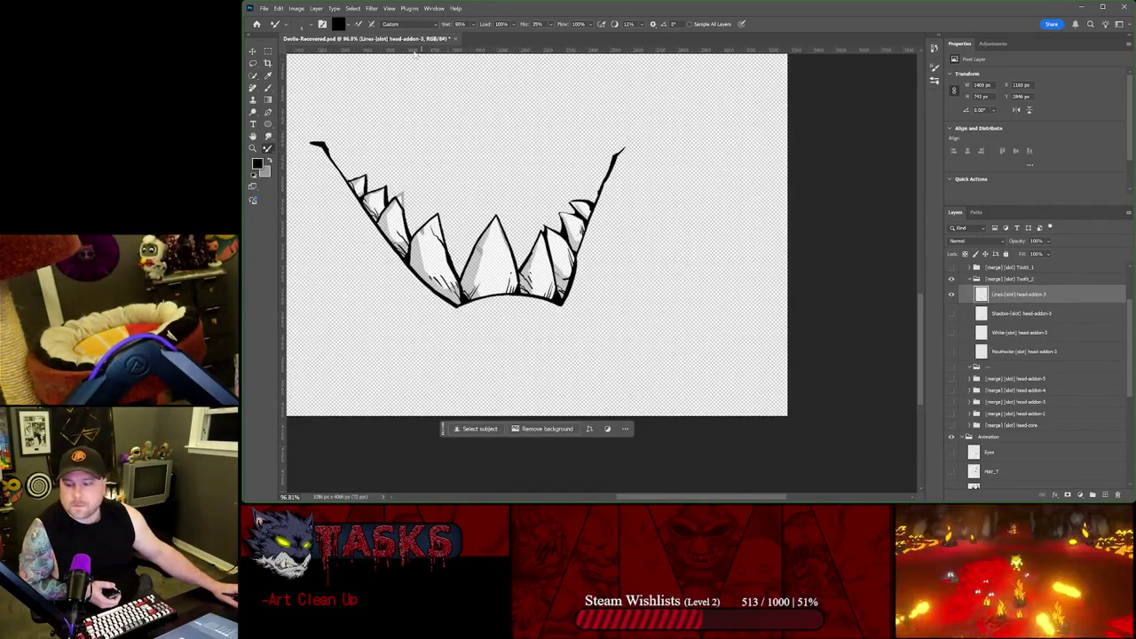
key("alt+Tab")
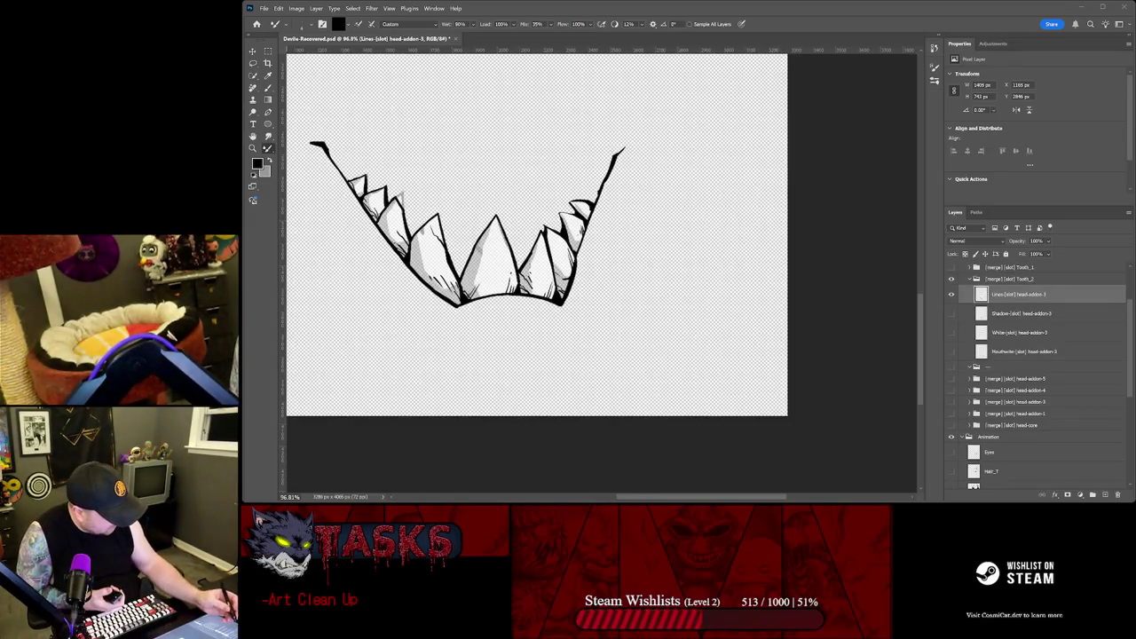
left_click(954, 315)
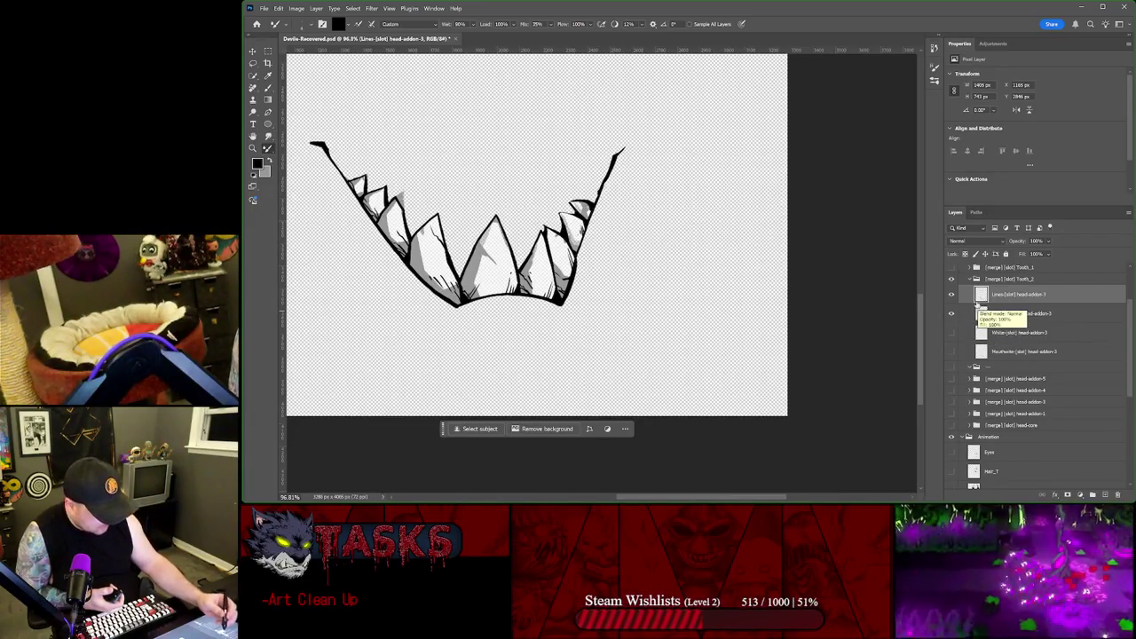
Step: Compare the teeth with the Animation group hidden and shown, then hide the Tooth_2 group
left_click(951, 437)
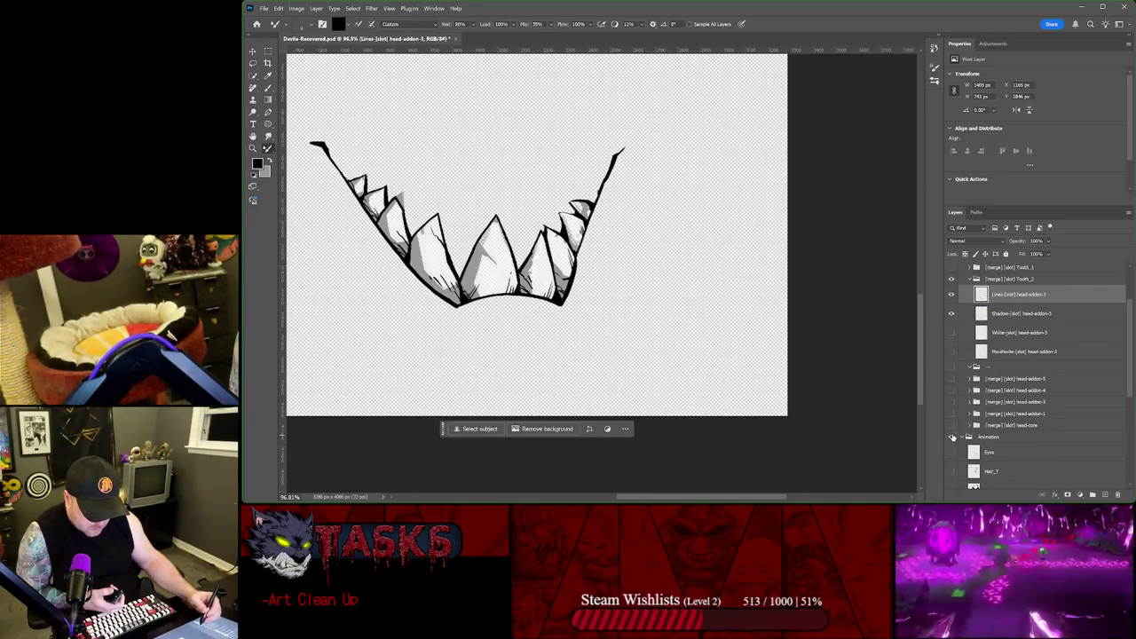
left_click(953, 437)
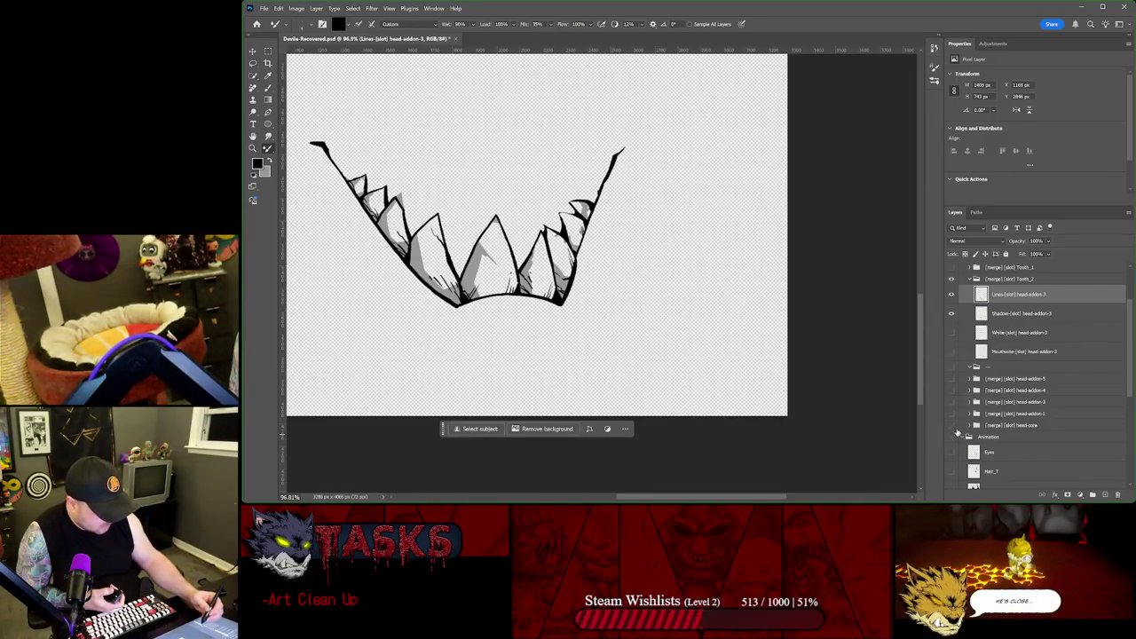
left_click(953, 437)
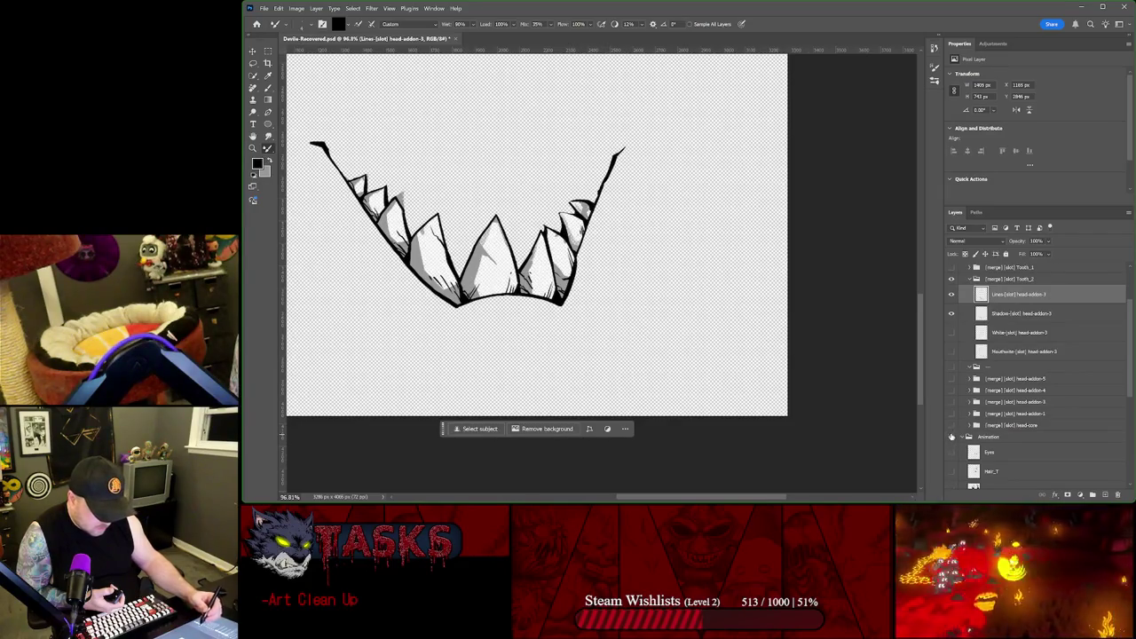
left_click(952, 438)
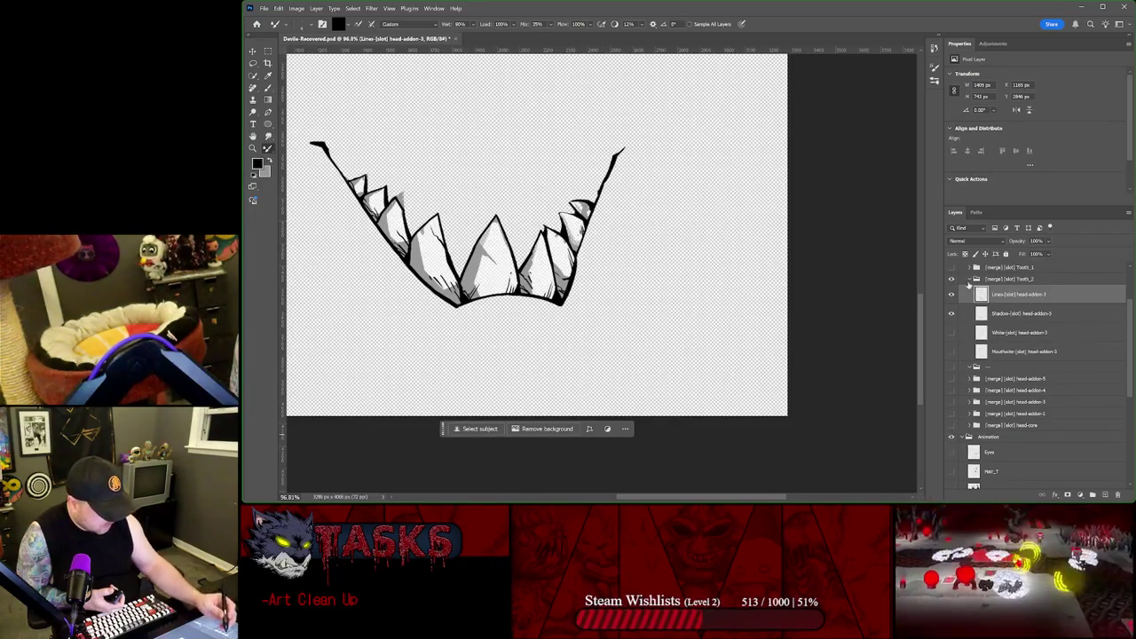
left_click(951, 280)
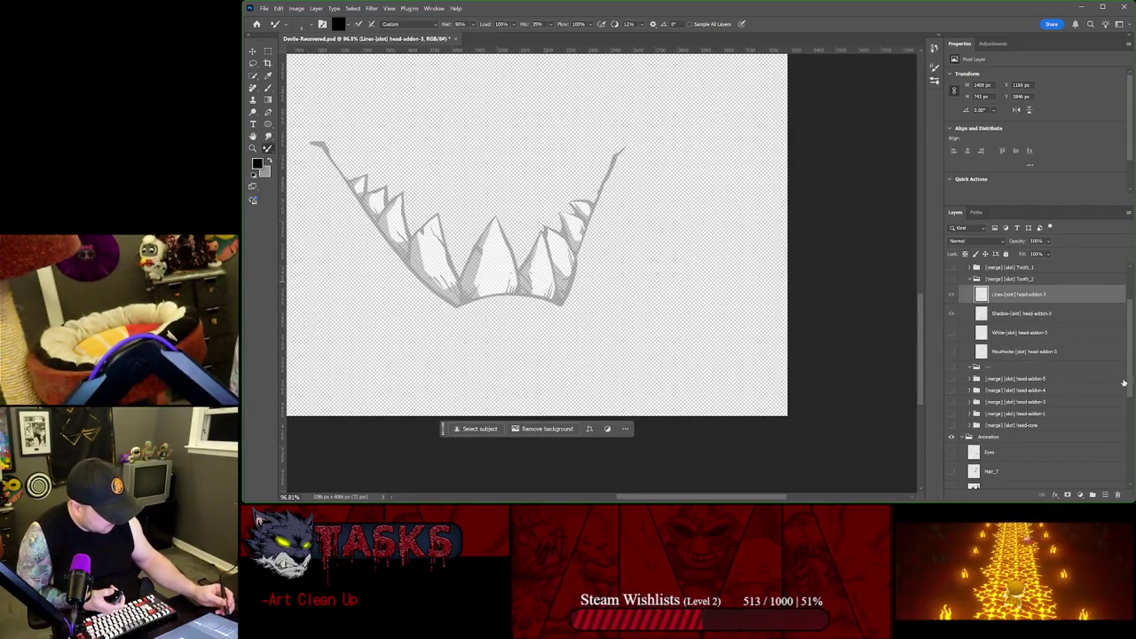
left_click_drag(1131, 393, 1125, 465)
scroll(1101, 426, "up", 3)
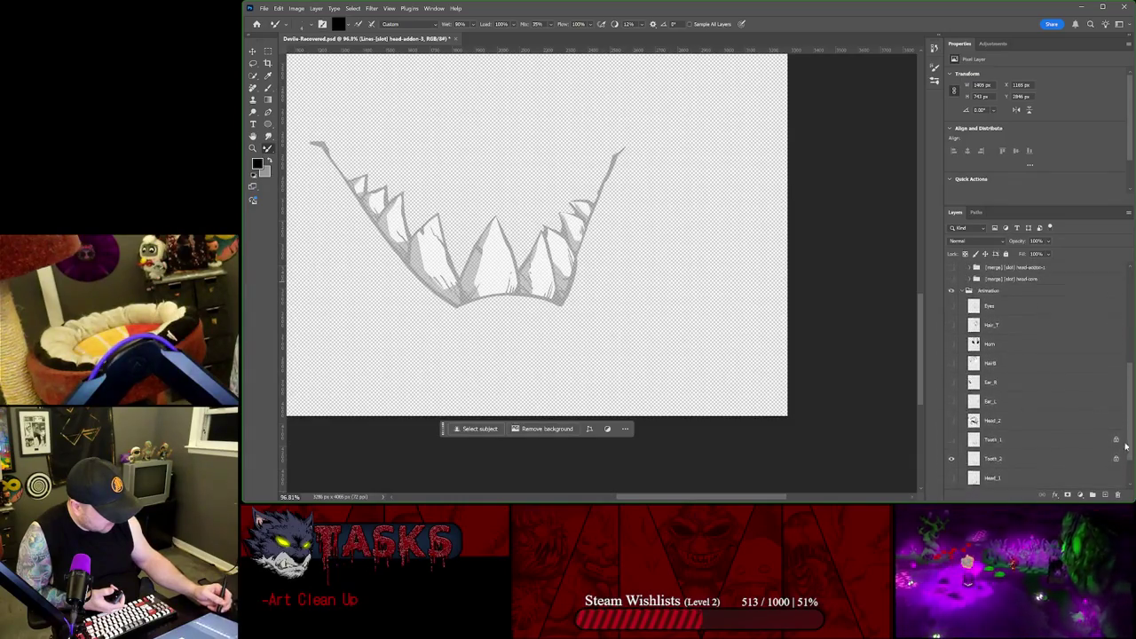
scroll(1065, 355, "up", 2)
Step: Set the Animation group's opacity to 100%
left_click(1005, 364)
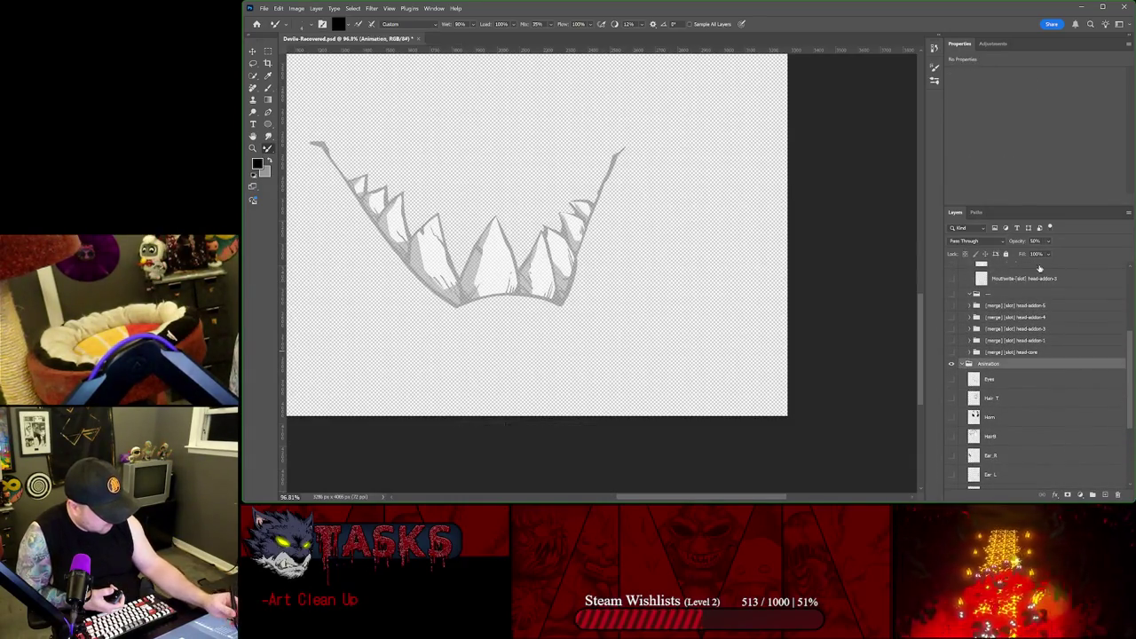
left_click_drag(1049, 254, 1103, 251)
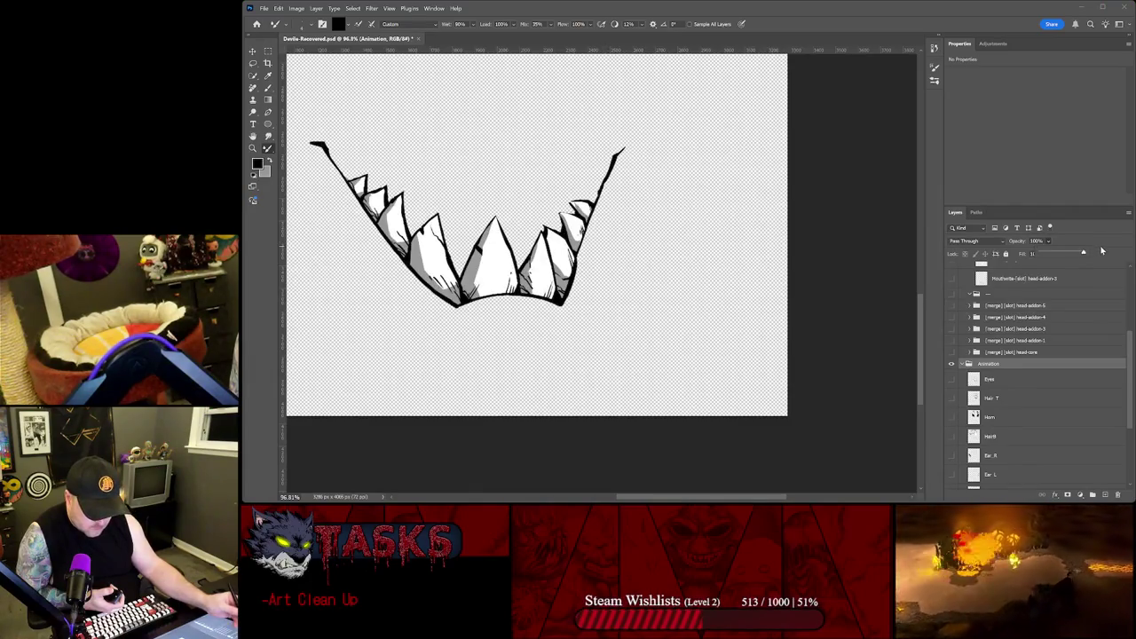
key("Return")
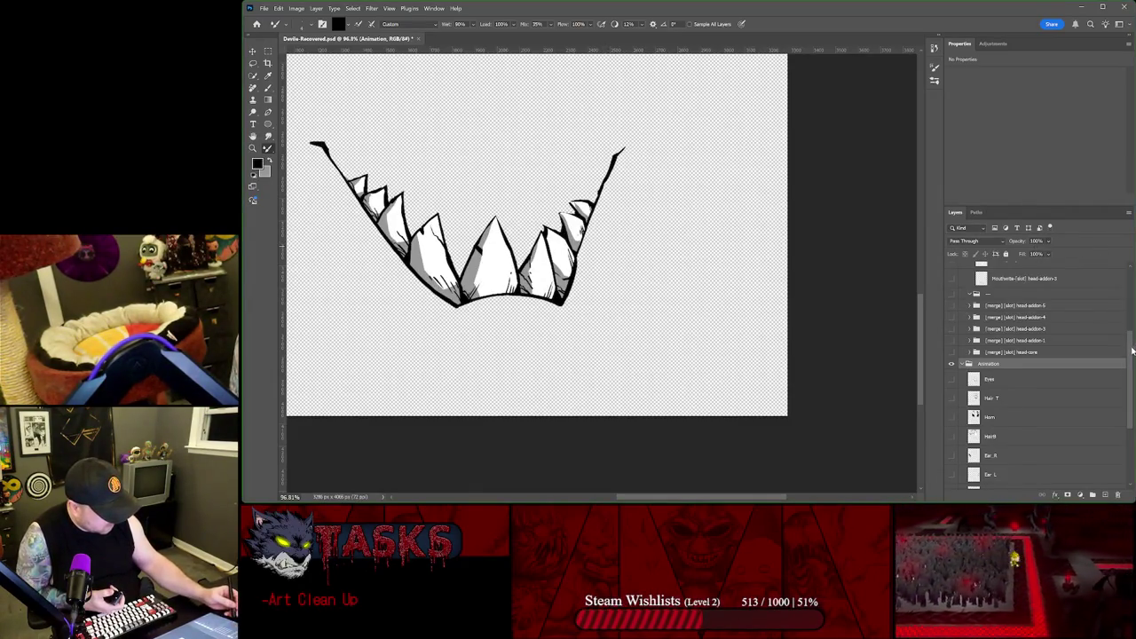
scroll(1132, 350, "up", 3)
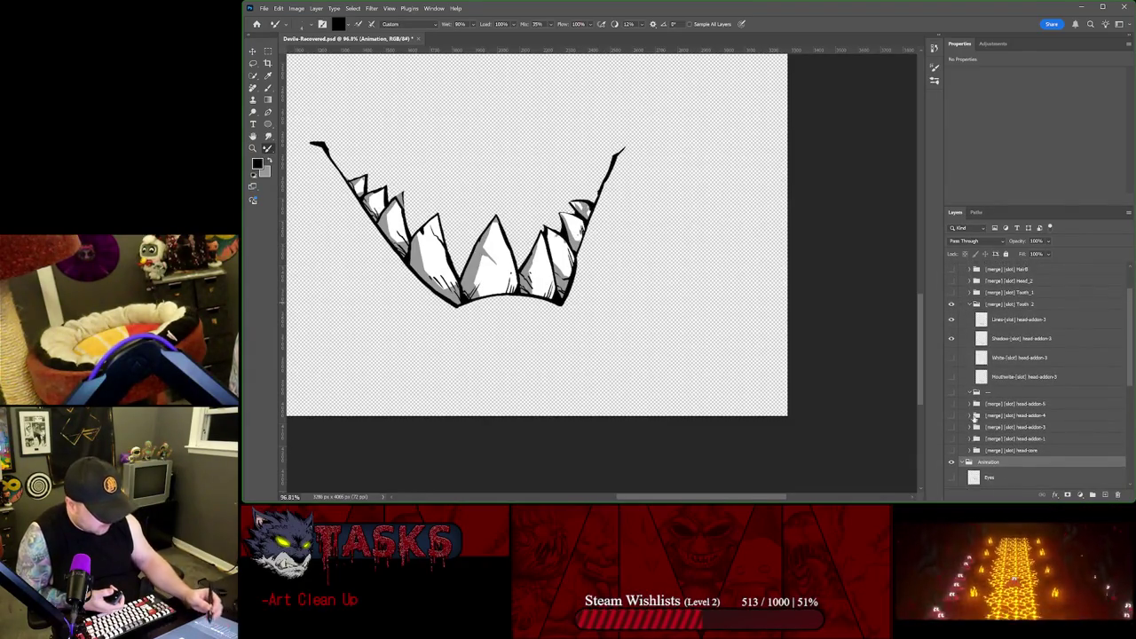
Step: Flick Tooth_2 visibility to compare the shading, then select the teeth's Lines layer
left_click(952, 463)
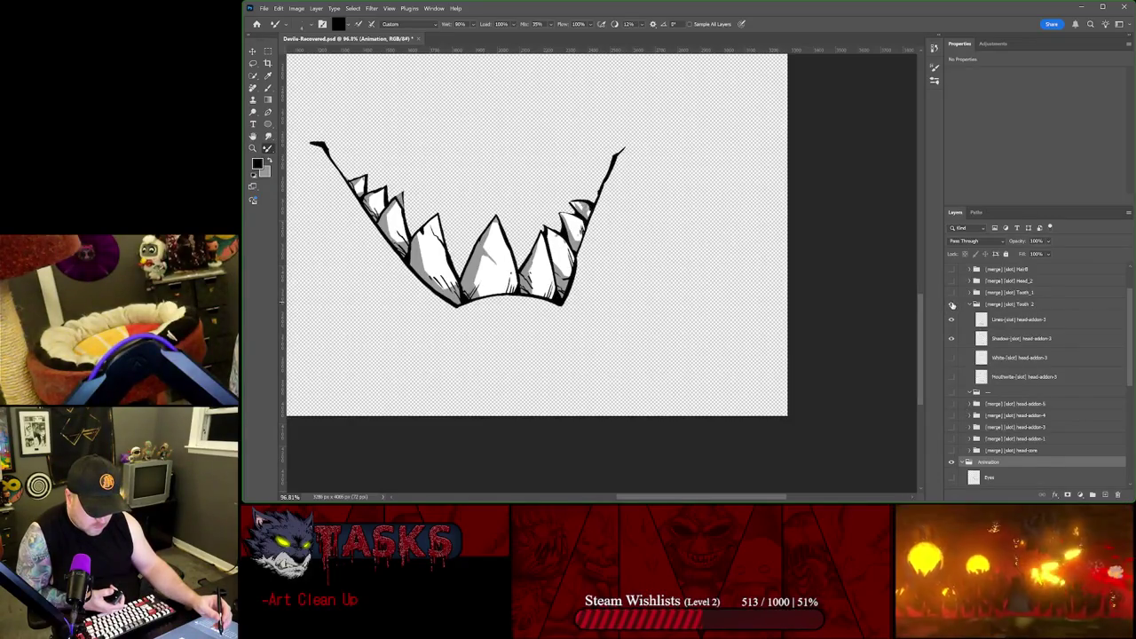
left_click(952, 304)
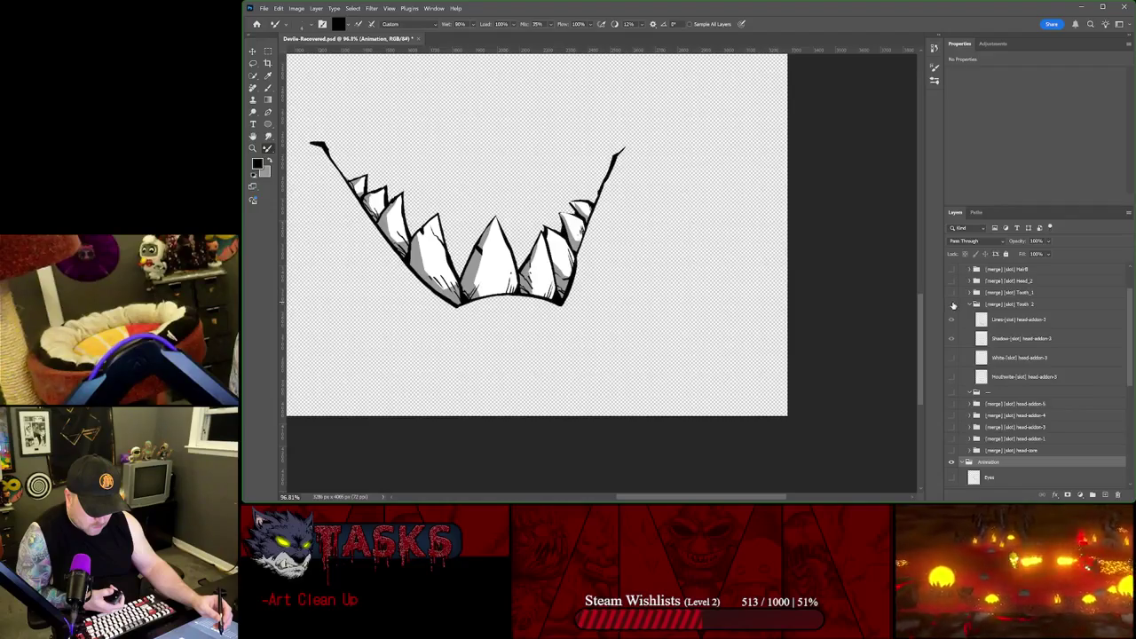
left_click(952, 304)
left_click(953, 304)
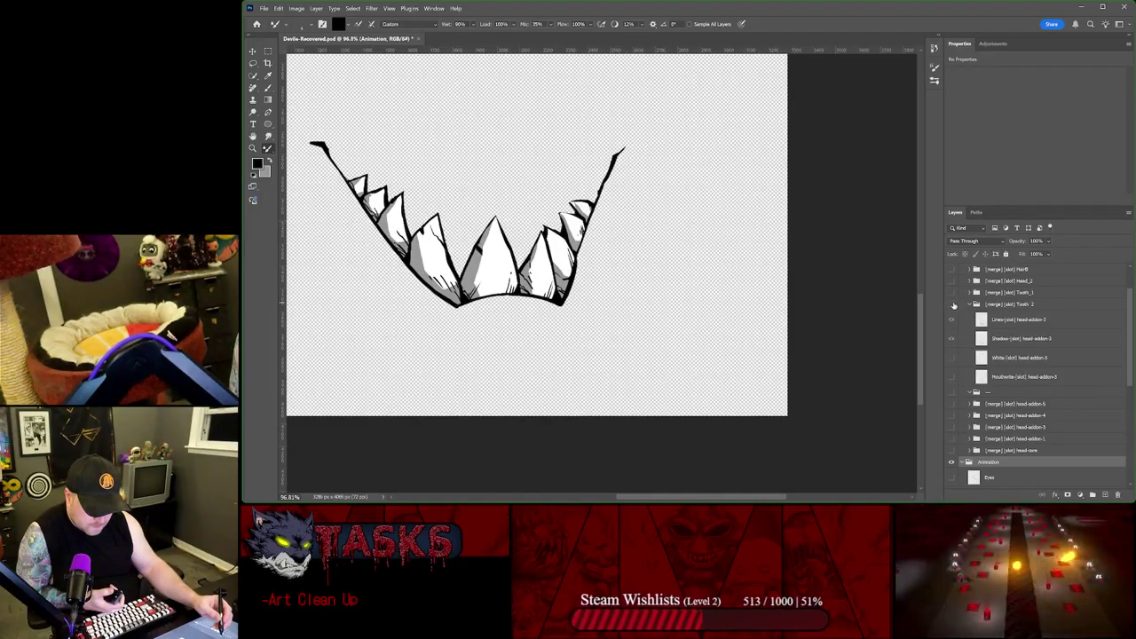
left_click(952, 304)
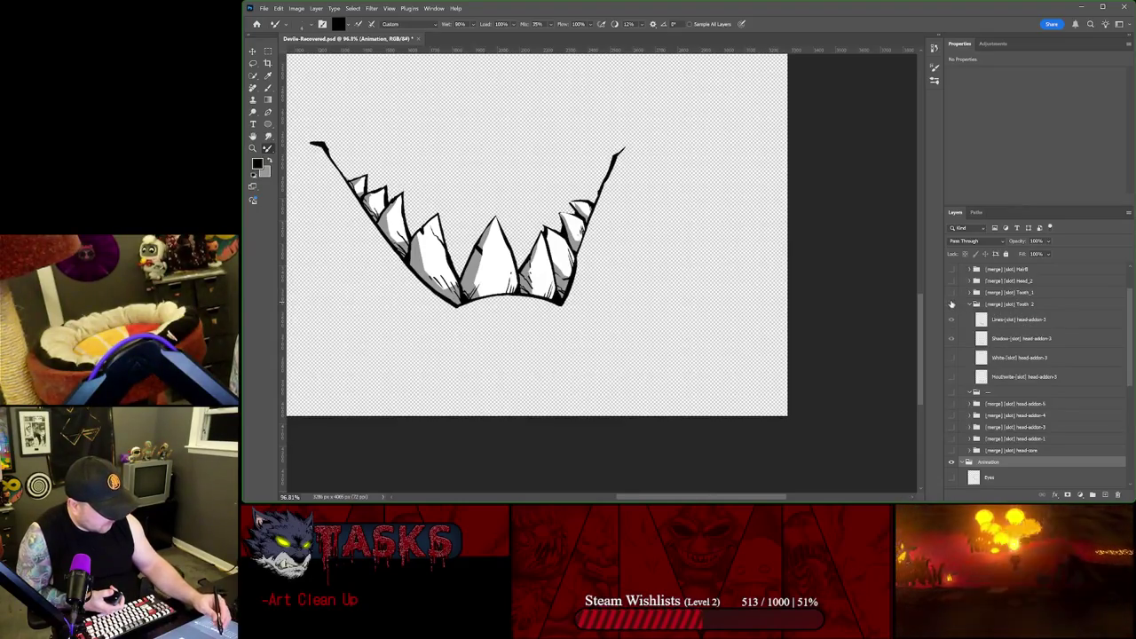
left_click(1021, 319)
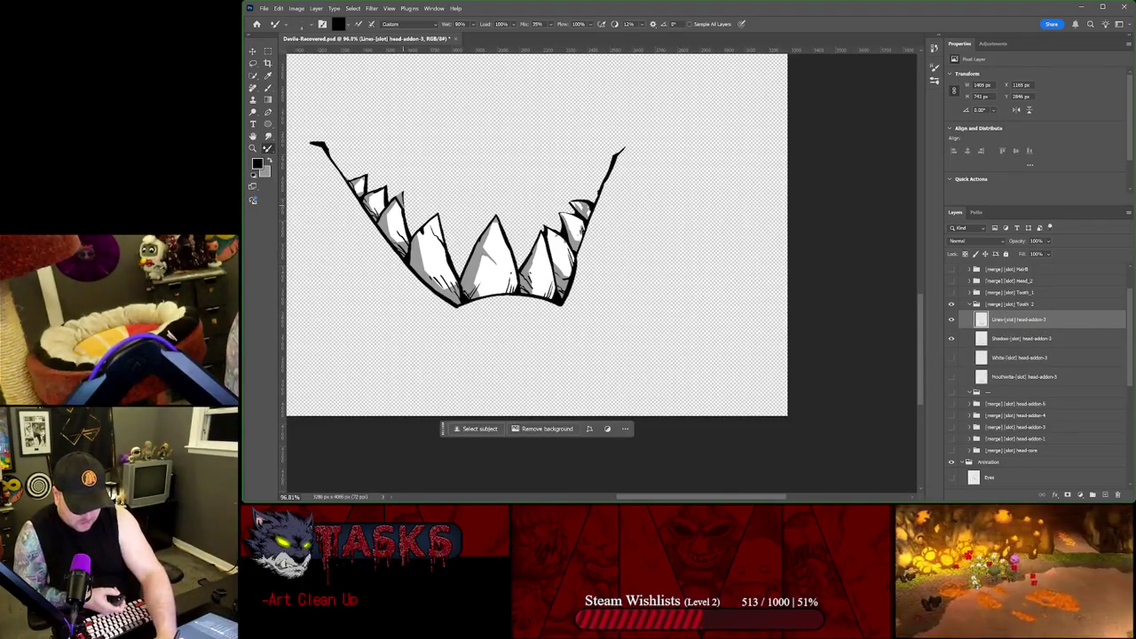
scroll(426, 188, "up", 2)
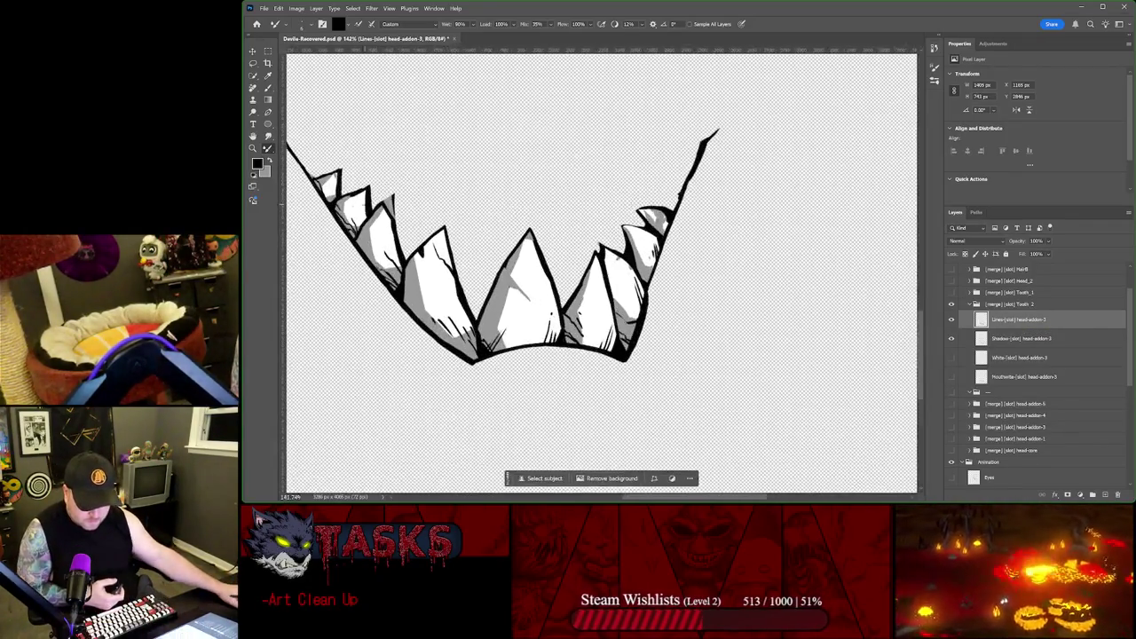
Step: Zoom in on the third tooth, clean its joint line and extend the outline to the tip
scroll(382, 207, "up", 1)
scroll(382, 206, "up", 2)
scroll(399, 208, "up", 1)
scroll(411, 208, "up", 1)
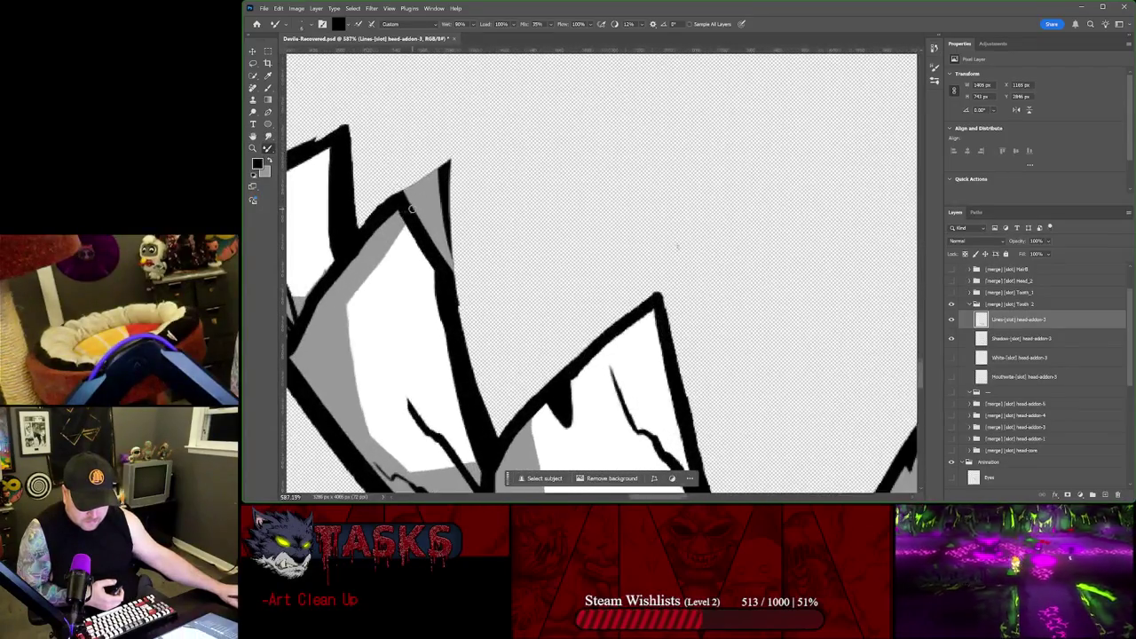
scroll(411, 209, "up", 1)
scroll(417, 205, "up", 1)
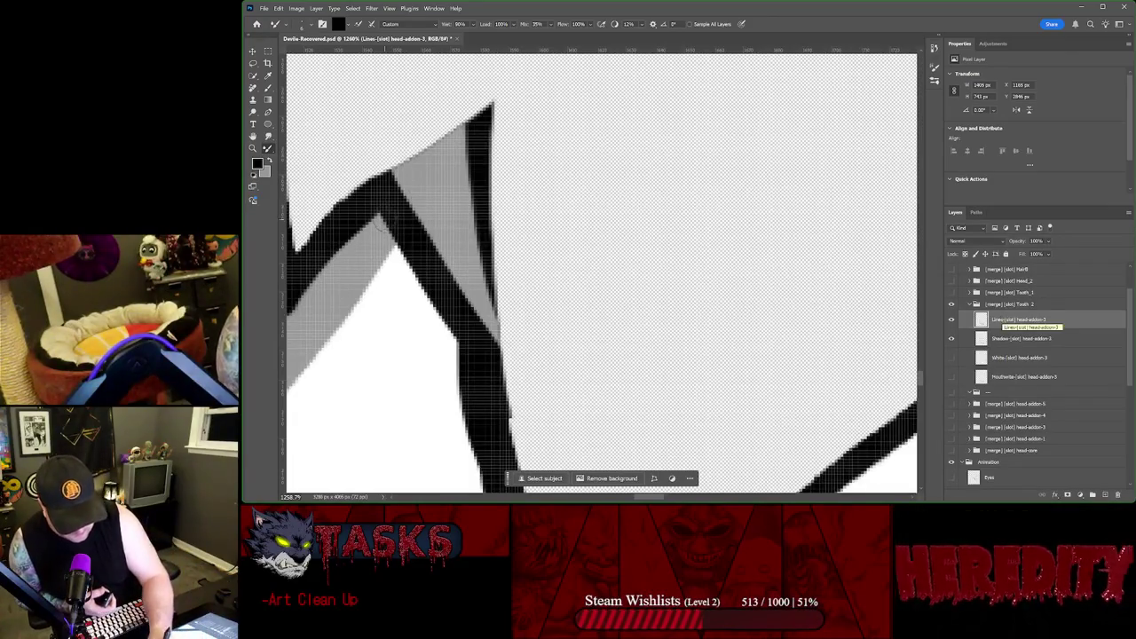
left_click_drag(395, 186, 446, 334)
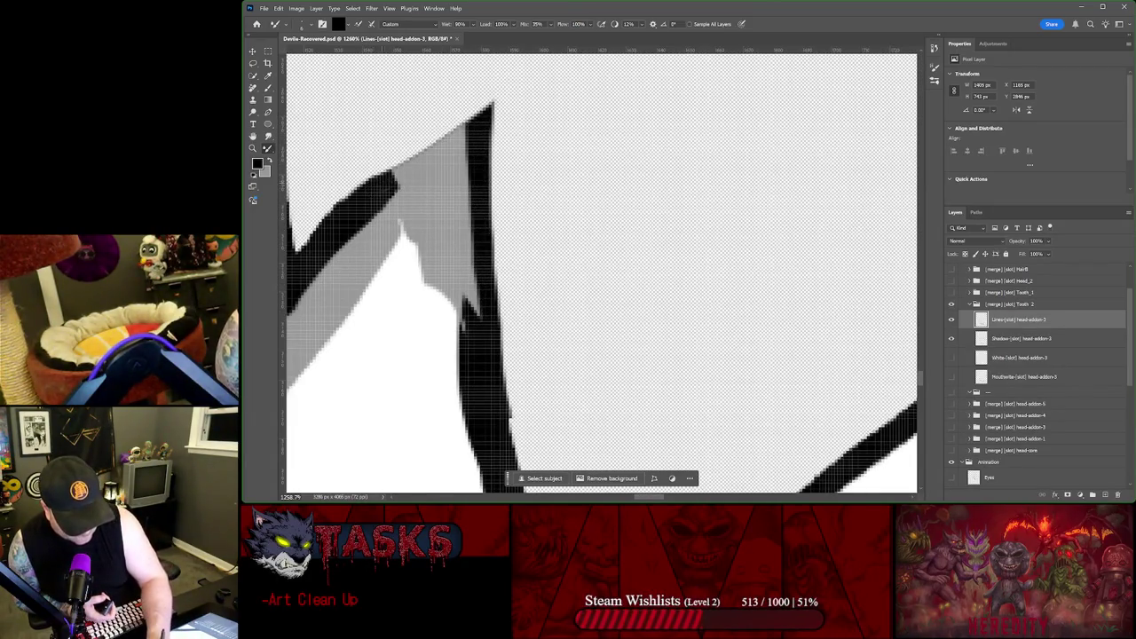
mouse_move(428, 158)
left_mouse_down()
mouse_move(472, 129)
mouse_move(463, 324)
mouse_move(382, 182)
left_mouse_up()
Step: Paint the tooth's grey tip solid black, hide the Animation group, and lengthen the point
mouse_move(479, 327)
left_mouse_down()
mouse_move(443, 213)
mouse_move(453, 155)
left_mouse_up()
left_click_drag(415, 187, 423, 226)
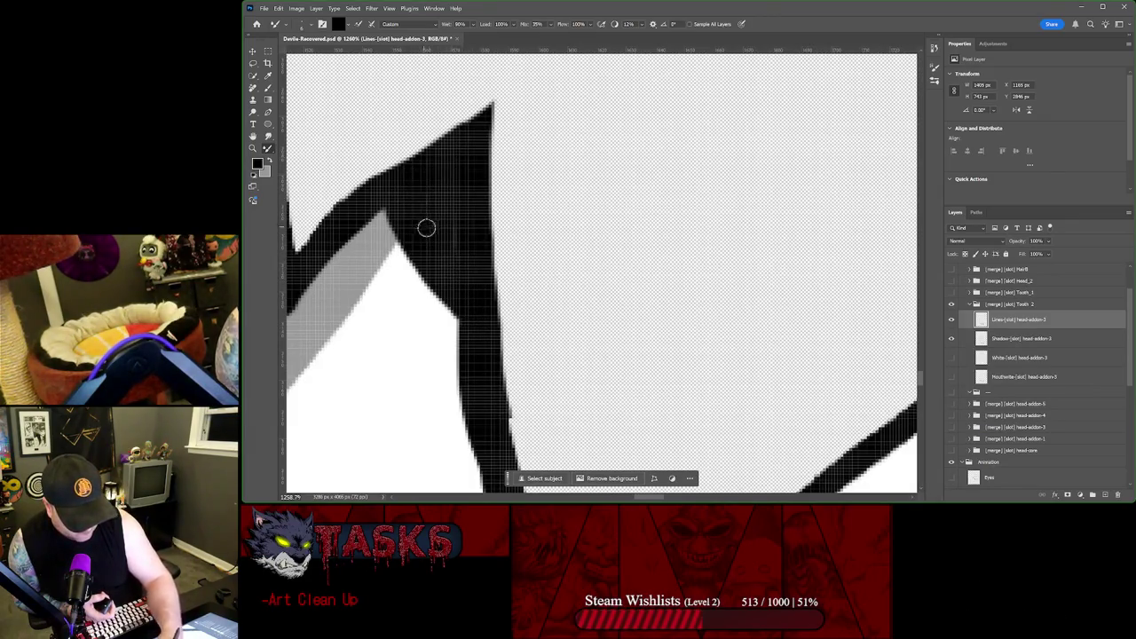
left_click(952, 463)
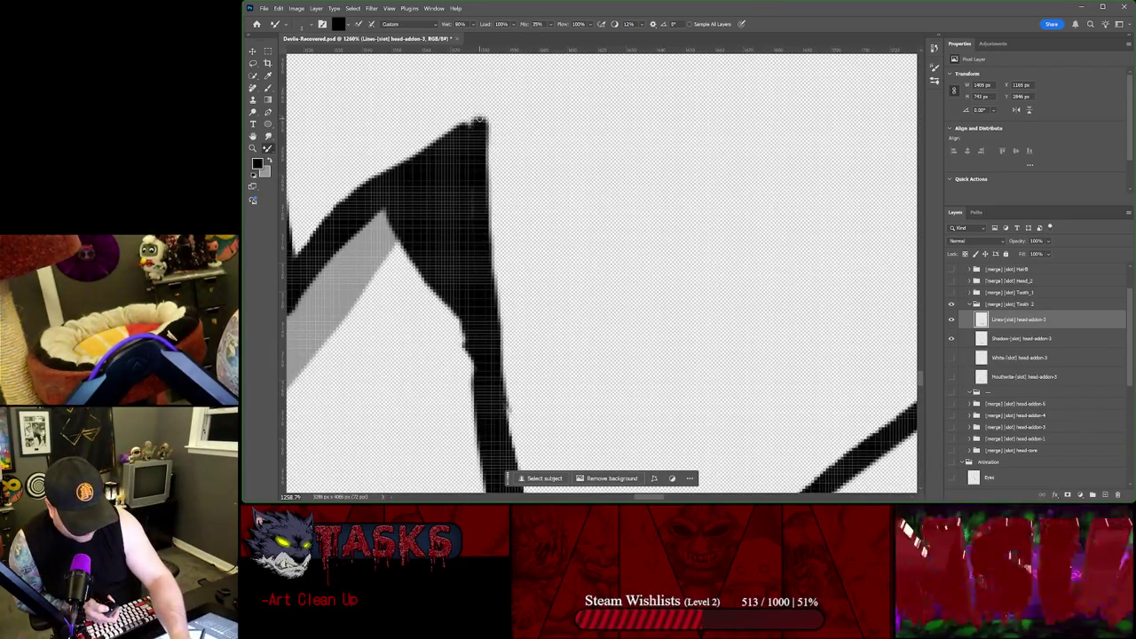
left_click_drag(487, 133, 484, 98)
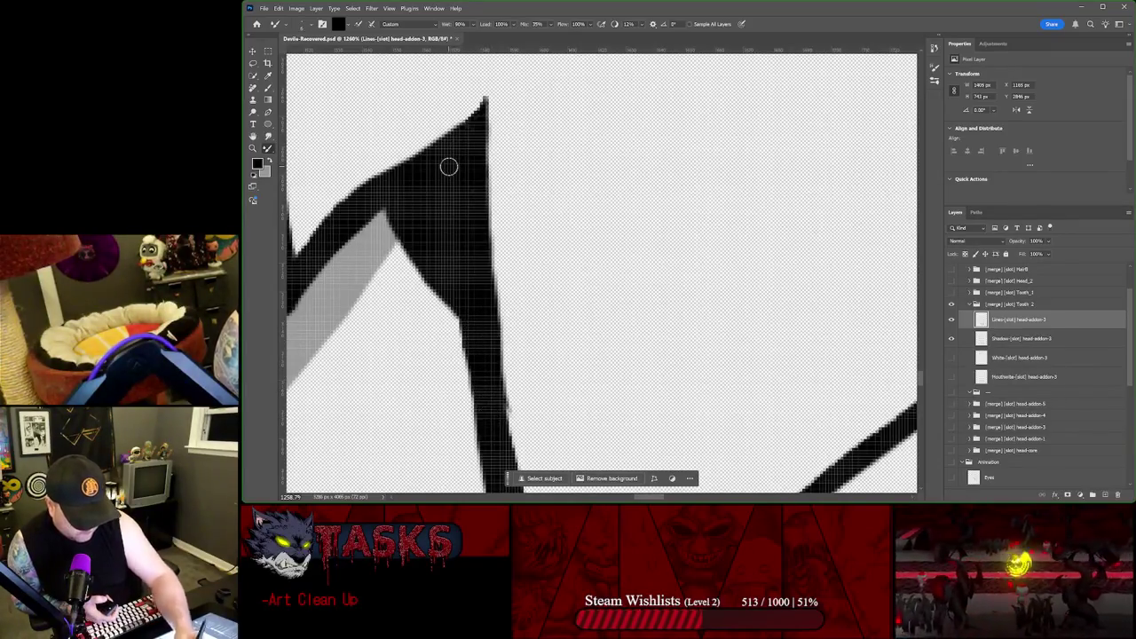
scroll(449, 165, "down", 5)
scroll(423, 169, "down", 2)
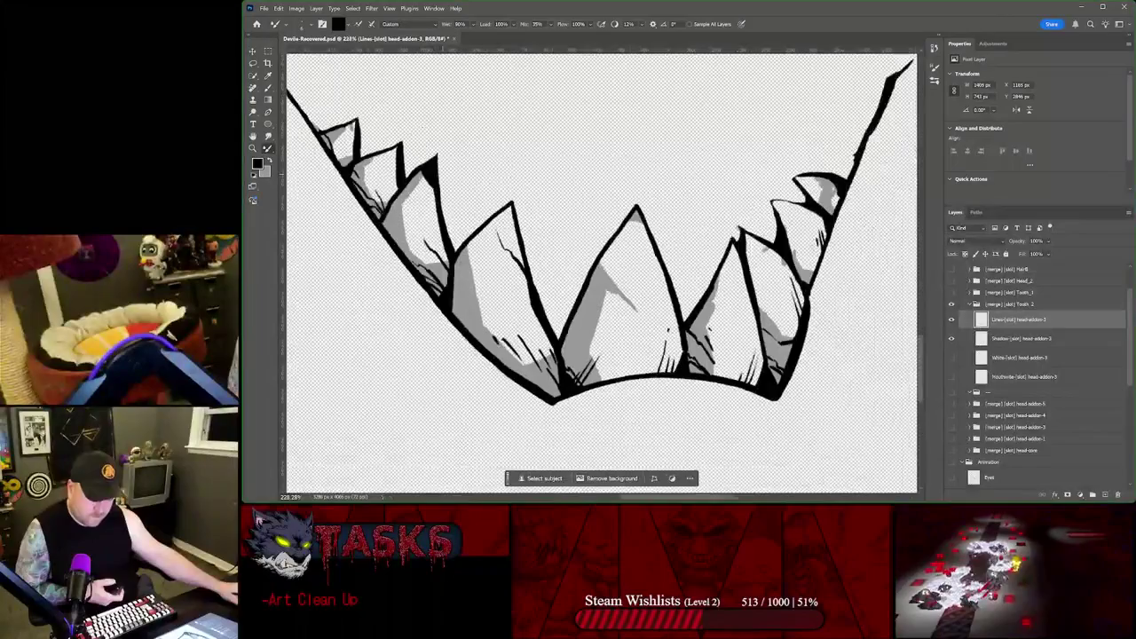
left_click(952, 305)
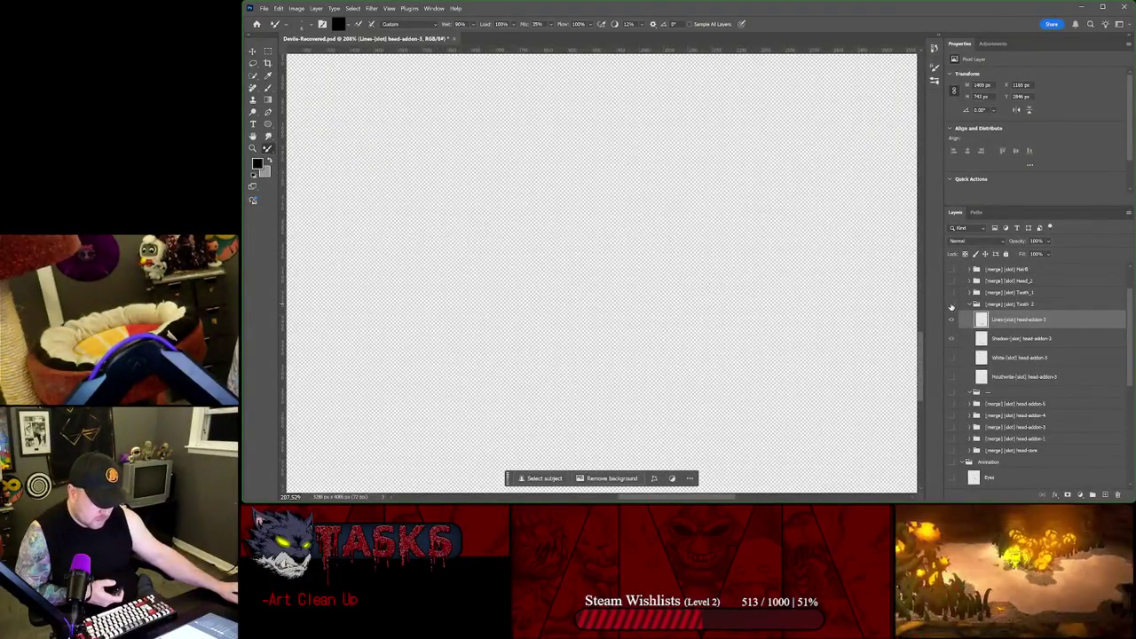
left_click(951, 463)
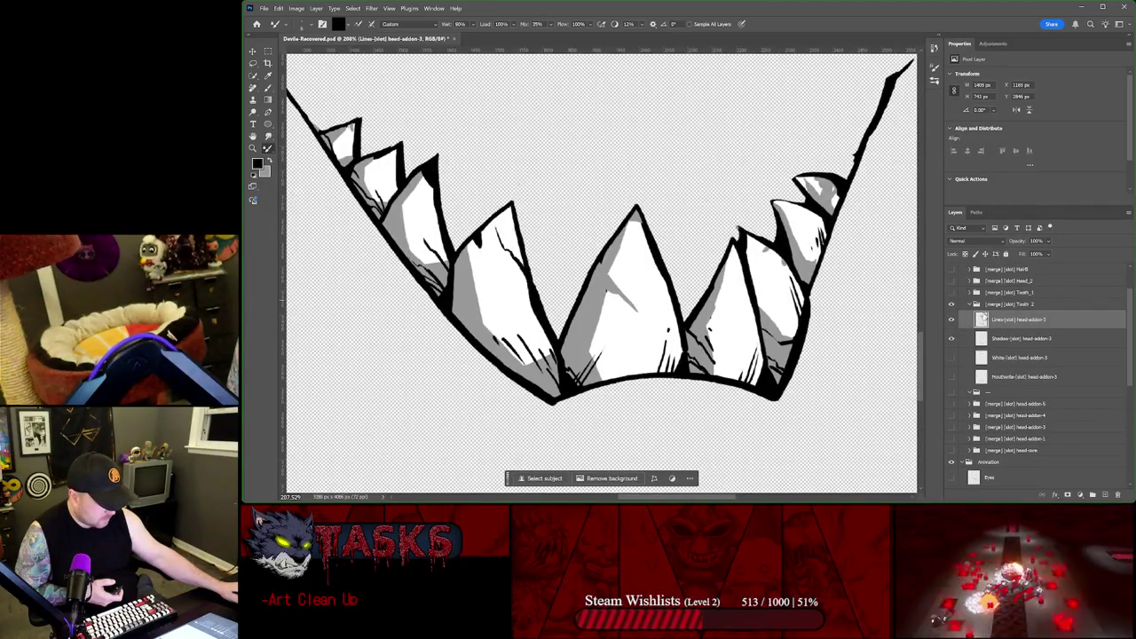
left_click(1001, 304)
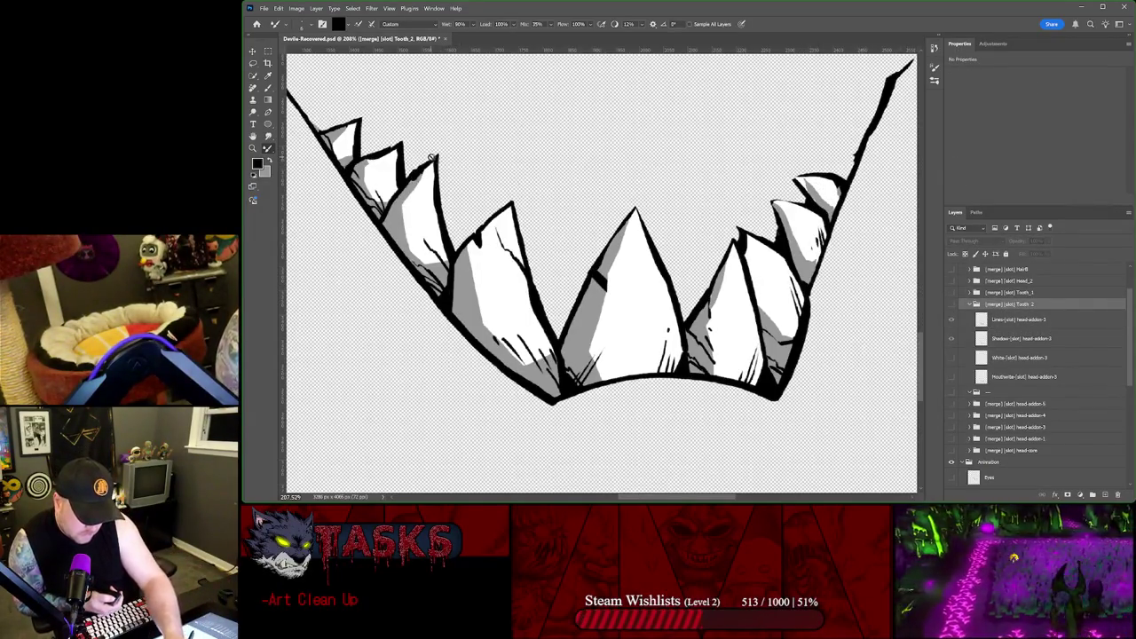
key("ctrl+comma")
key("ctrl+comma")
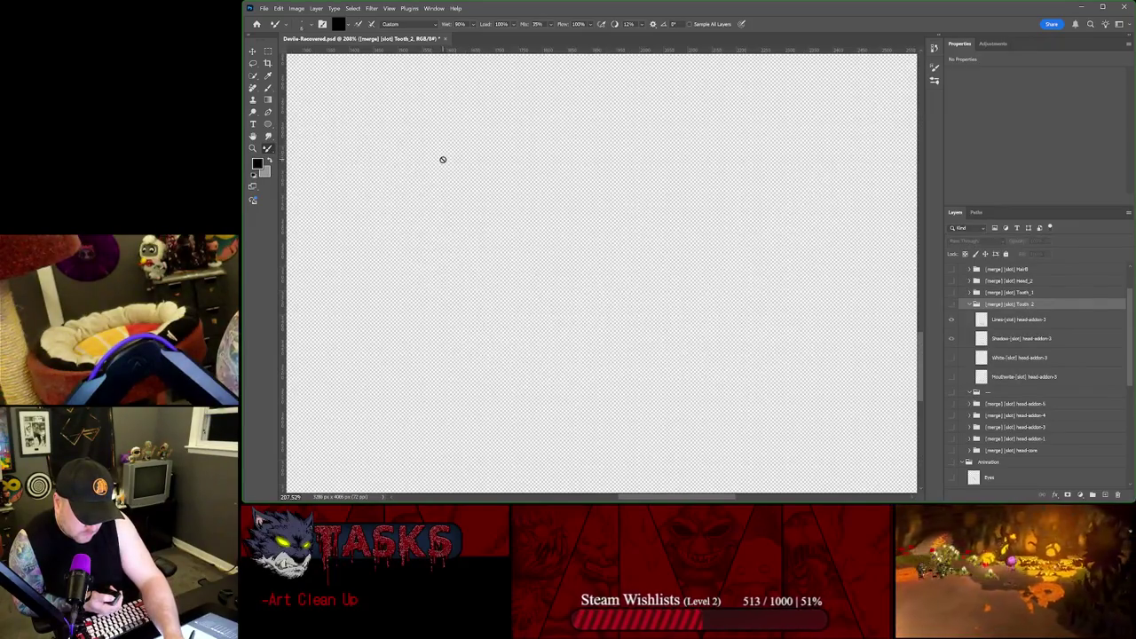
key("ctrl+comma")
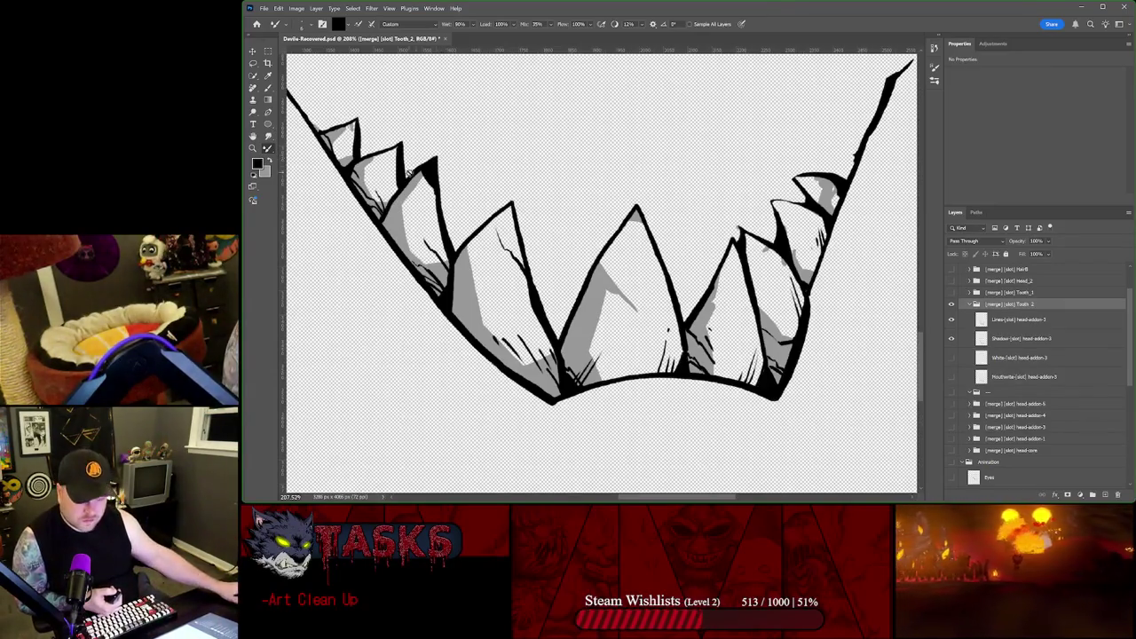
Step: Select the Tooth 2 Lines layer and undo a grey stroke that covered the outline
scroll(402, 167, "up", 3)
scroll(402, 167, "up", 3)
scroll(464, 145, "up", 3)
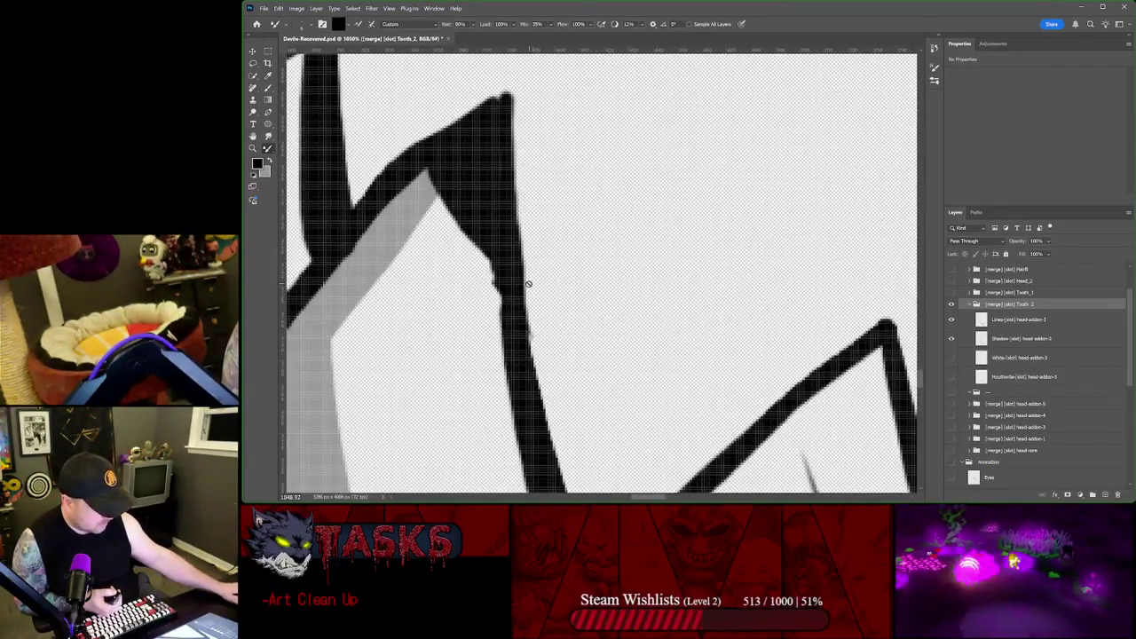
left_click(1025, 323)
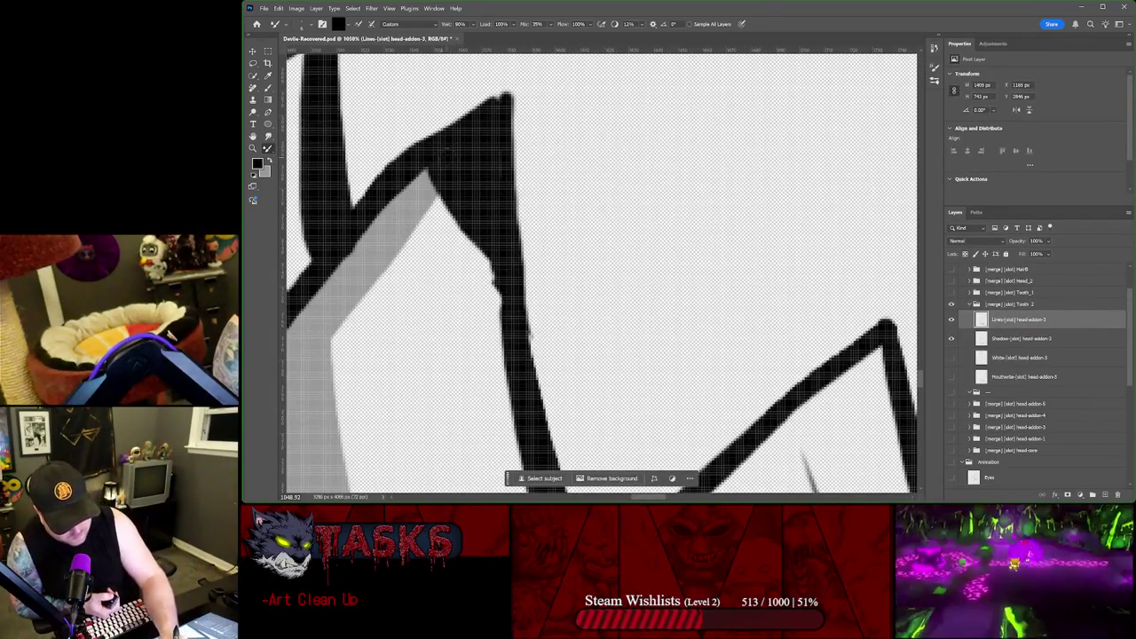
mouse_move(424, 181)
left_mouse_down()
mouse_move(480, 135)
mouse_move(497, 327)
left_mouse_up()
key("ctrl+z")
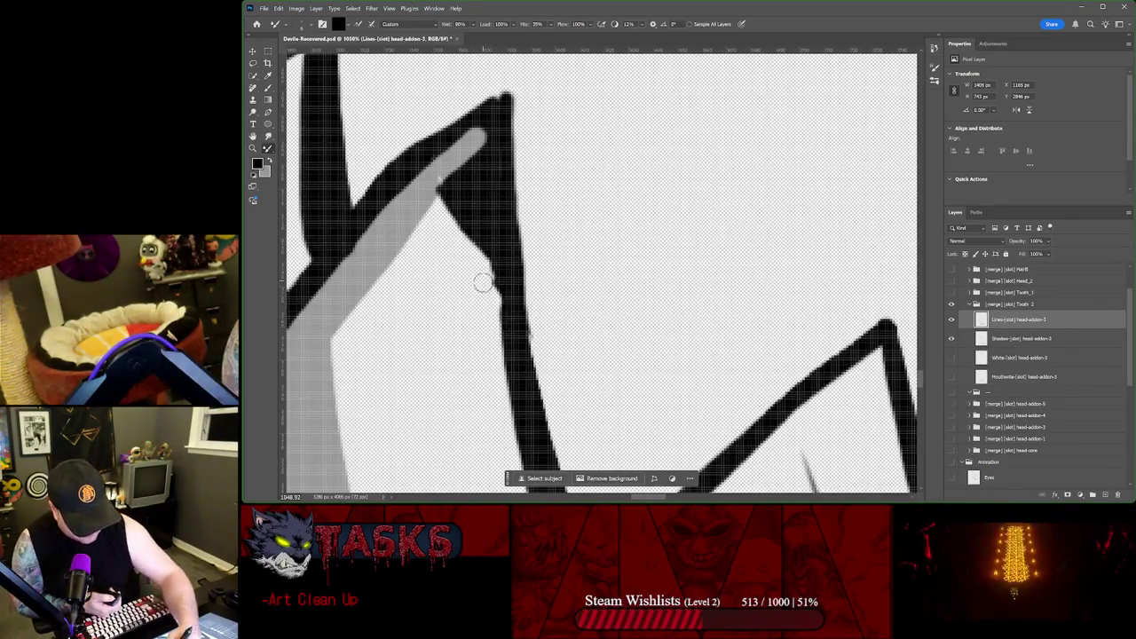
Step: Shade the first tooth's inner edge grey and darken its right-edge black outline
left_click_drag(487, 242, 479, 140)
mouse_move(448, 208)
left_mouse_down()
mouse_move(453, 171)
mouse_move(466, 250)
left_mouse_up()
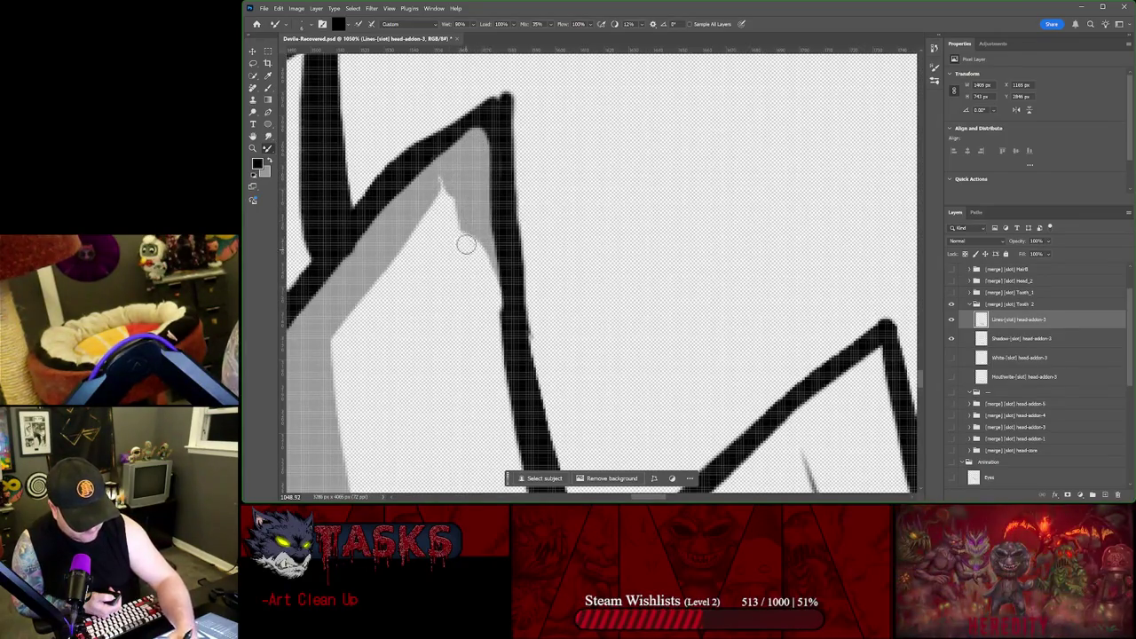
left_click_drag(503, 315, 500, 240)
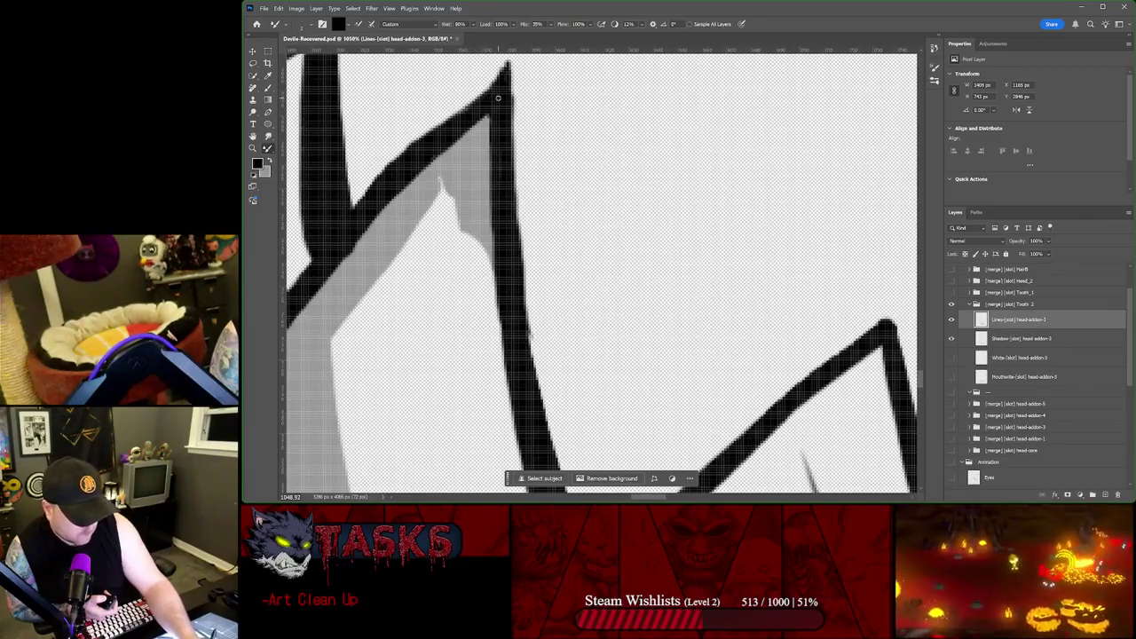
right_click(502, 181)
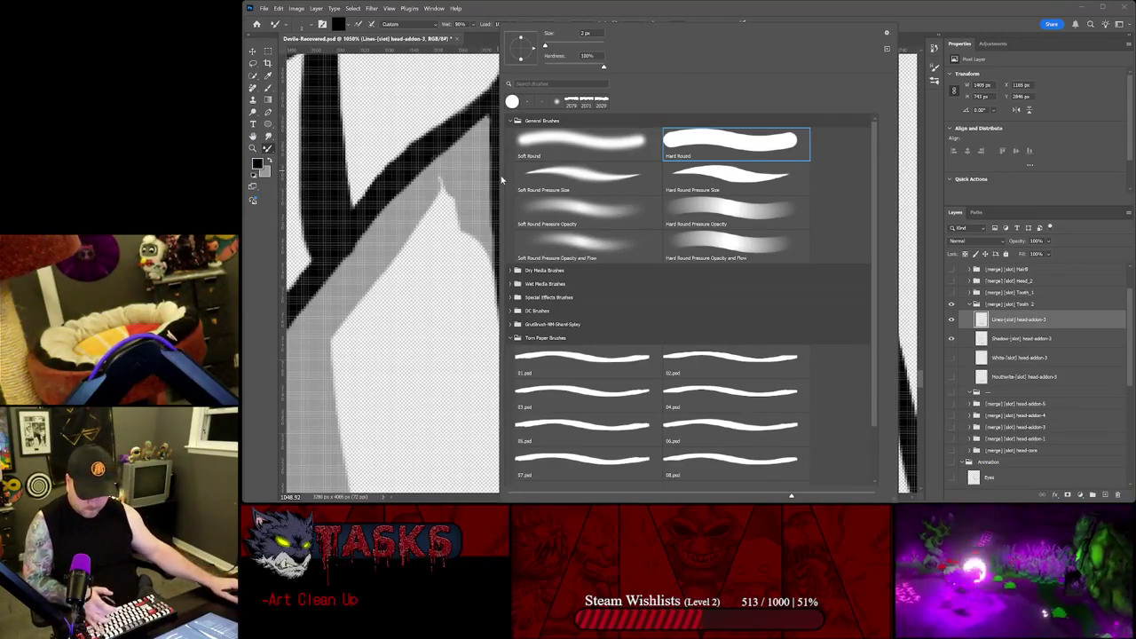
Step: Brush black along the diagonal line's jagged upper edge, smoothing it to a sharp tip
key("Escape")
scroll(603, 266, "down", 3)
scroll(604, 266, "down", 2)
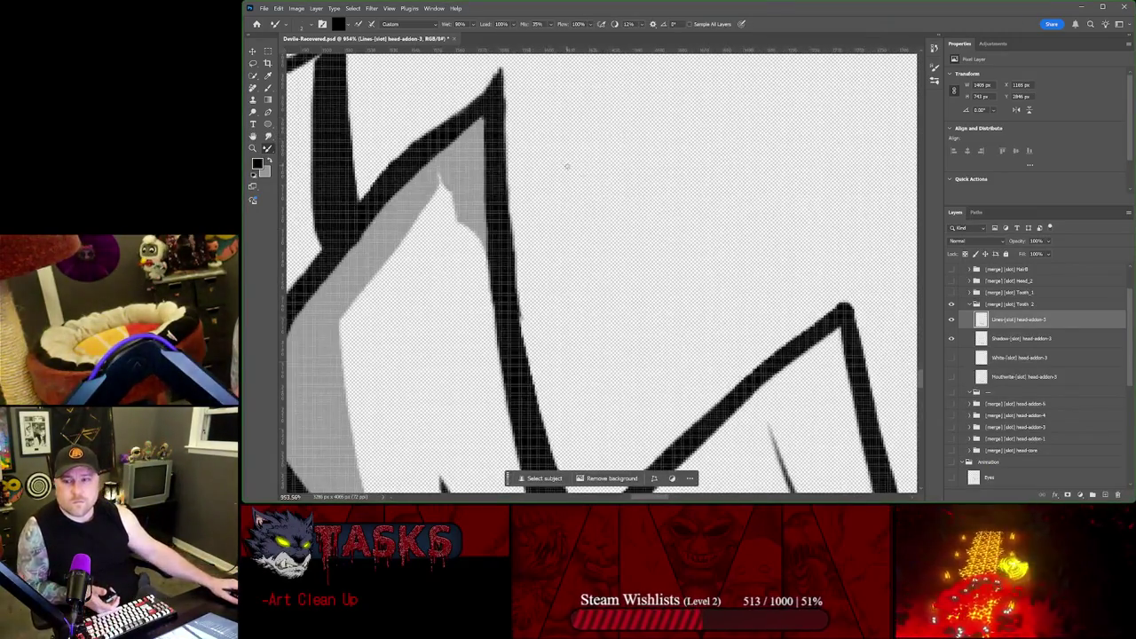
scroll(603, 266, "down", 2)
scroll(604, 267, "down", 4)
scroll(603, 266, "down", 1)
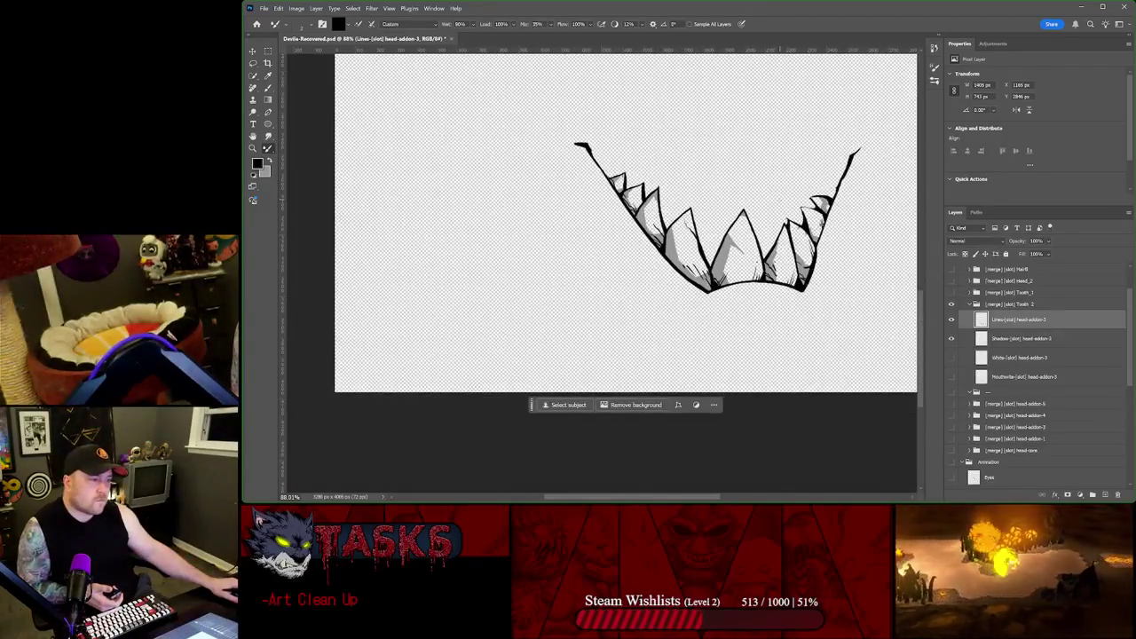
scroll(621, 195, "up", 3)
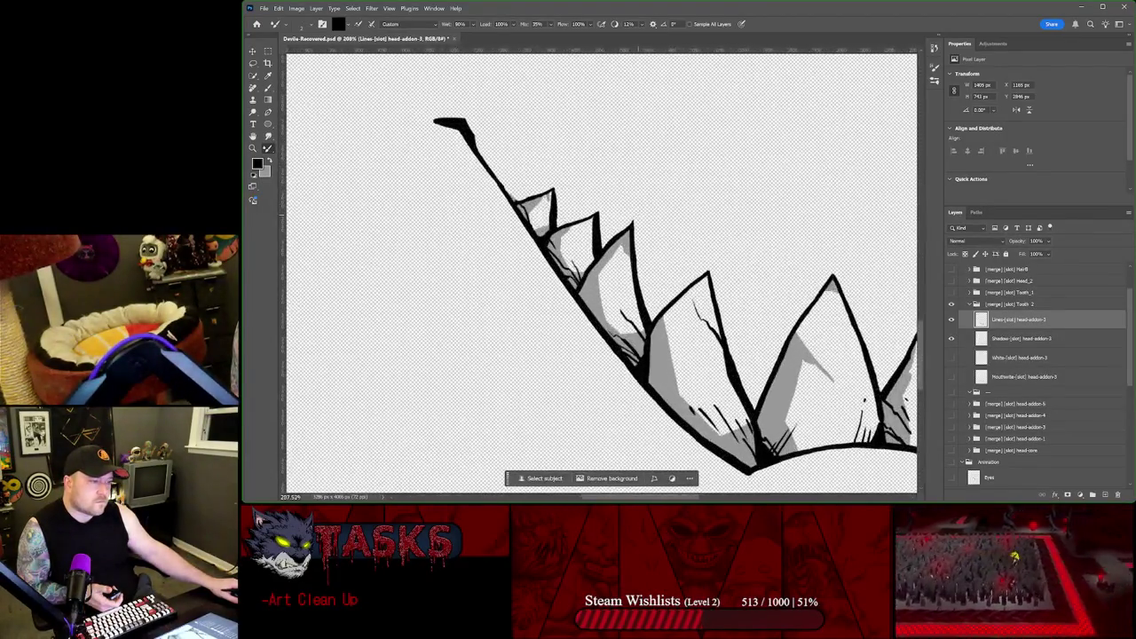
scroll(622, 196, "up", 3)
scroll(621, 195, "up", 2)
scroll(627, 218, "up", 3)
scroll(627, 218, "up", 3)
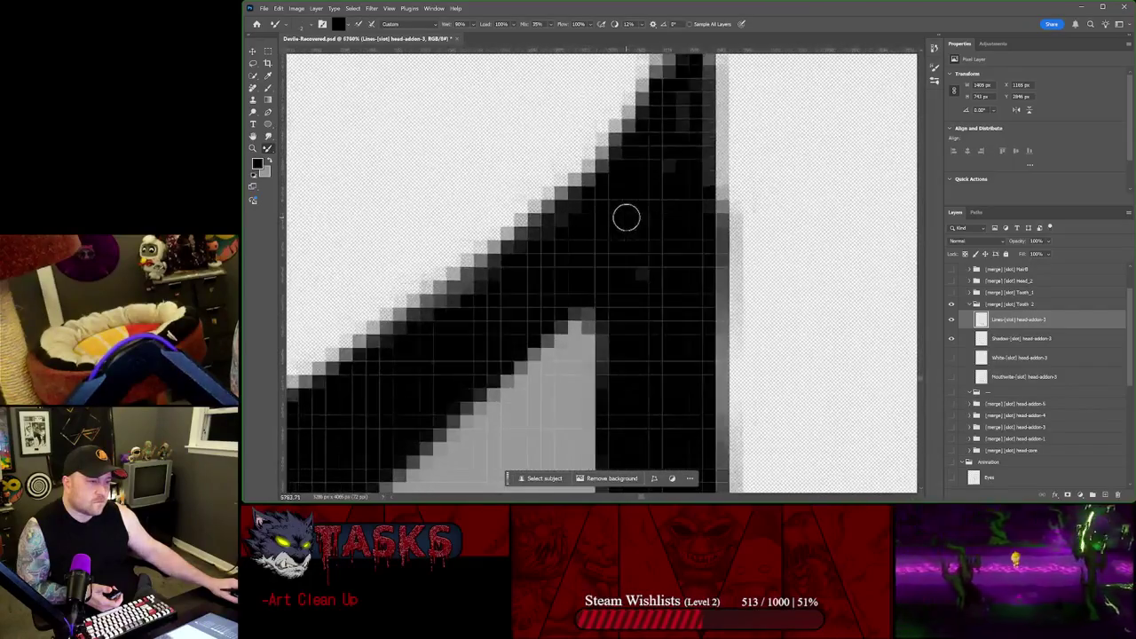
scroll(627, 218, "down", 1)
scroll(626, 218, "down", 1)
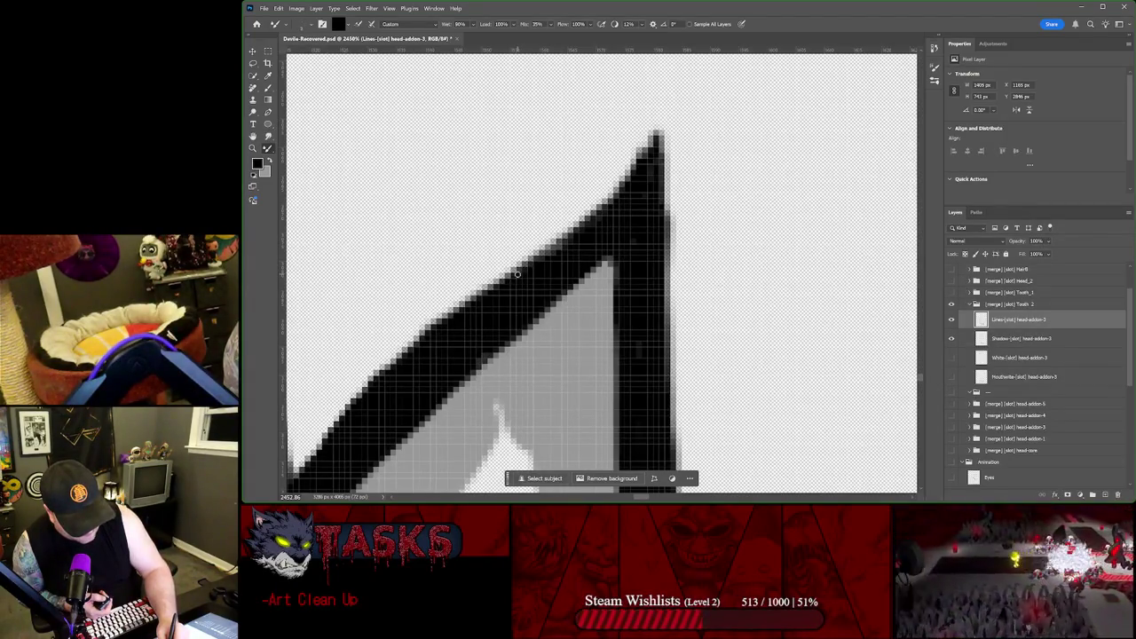
left_click_drag(441, 334, 644, 161)
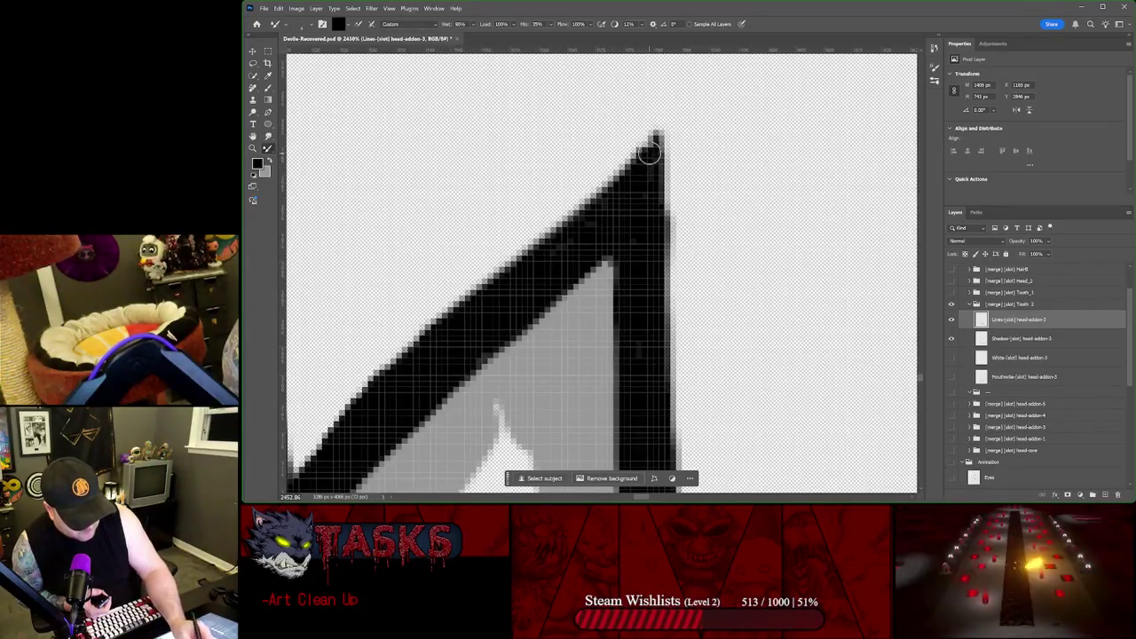
left_click_drag(446, 332, 646, 147)
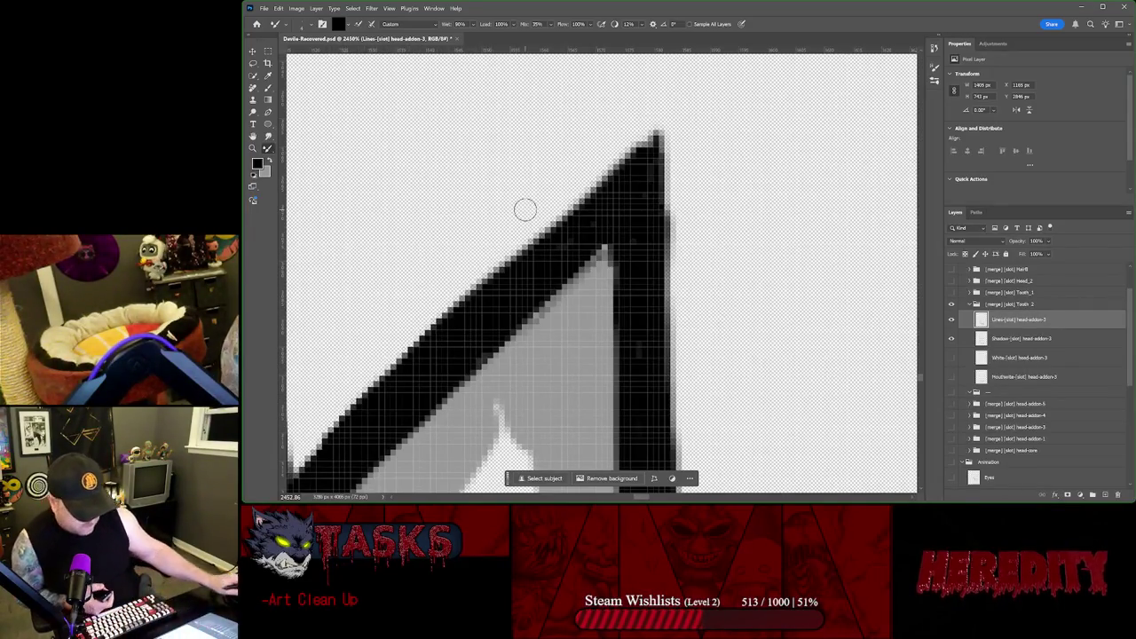
Step: Zoom out and toggle the Animation group's white fill to compare the teeth with and without it
scroll(525, 208, "down", 3)
scroll(462, 213, "down", 5)
scroll(461, 213, "down", 2)
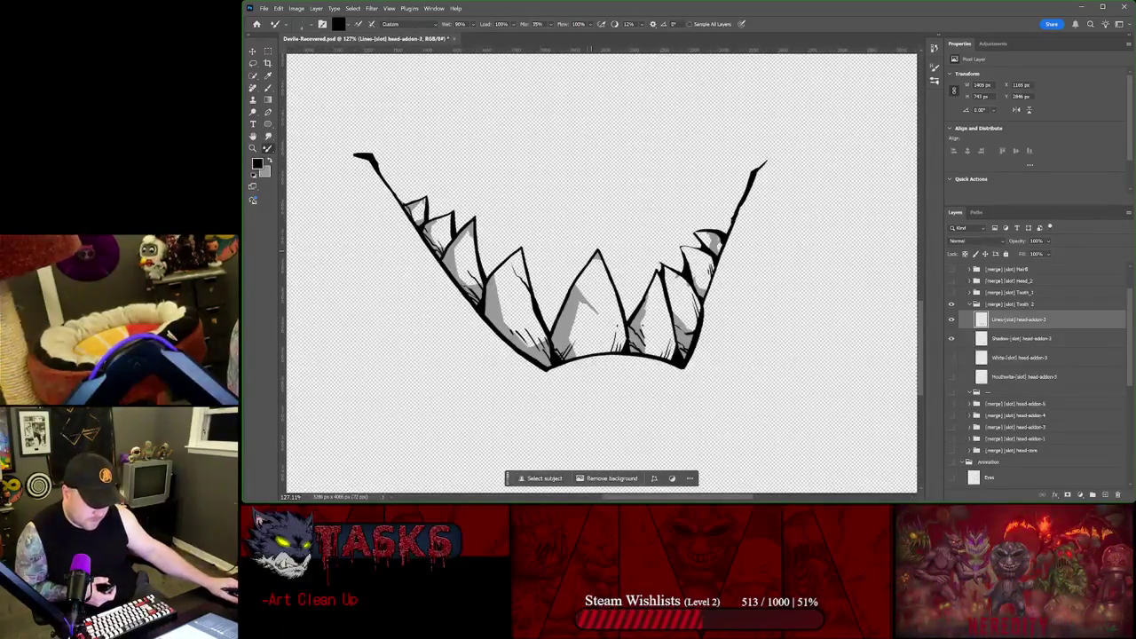
scroll(997, 366, "down", 2)
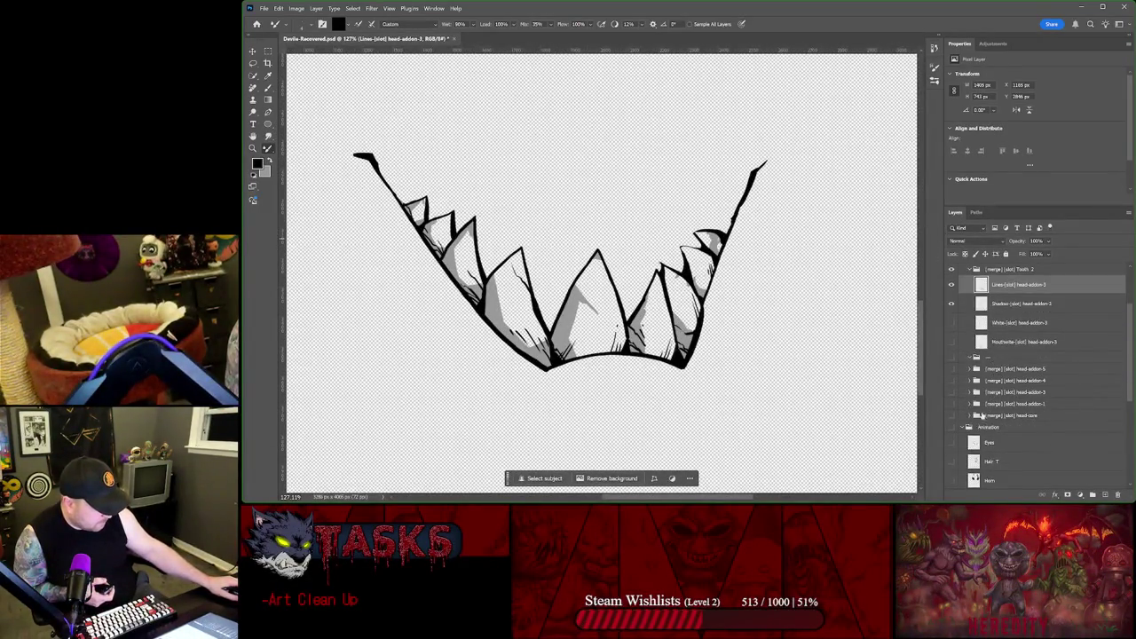
left_click(949, 427)
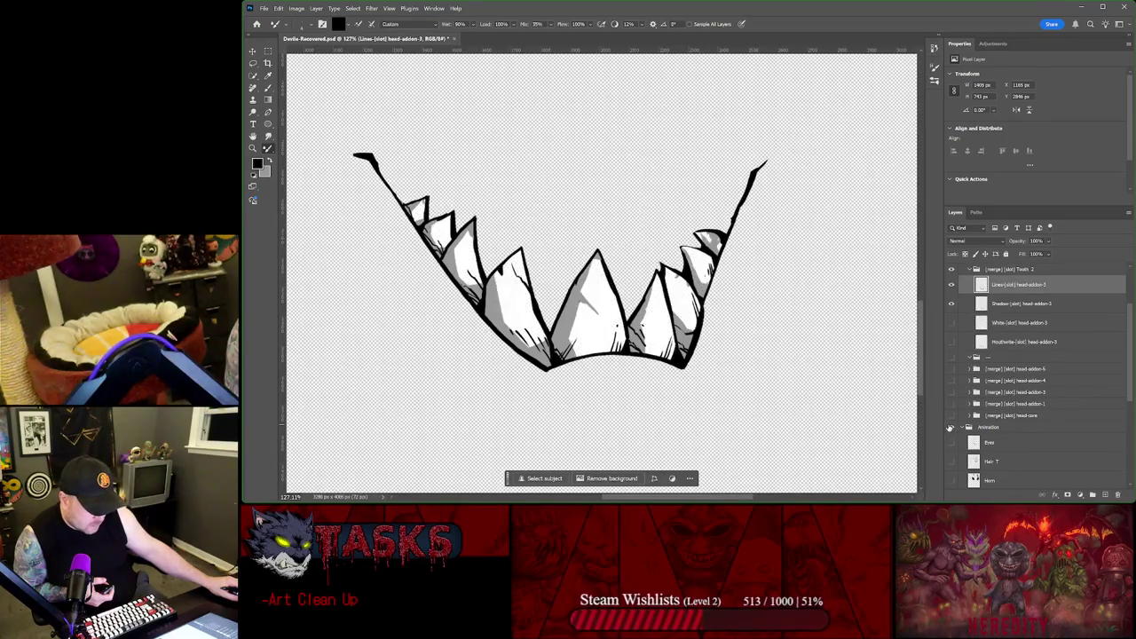
left_click(950, 427)
left_click(950, 427)
left_click(950, 427)
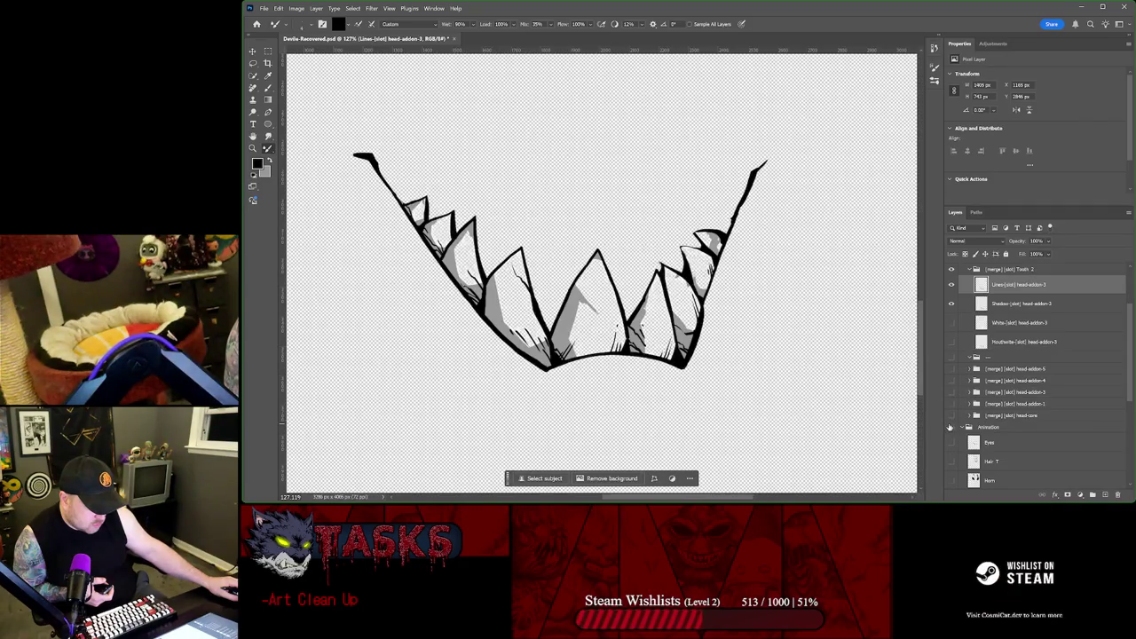
left_click(950, 427)
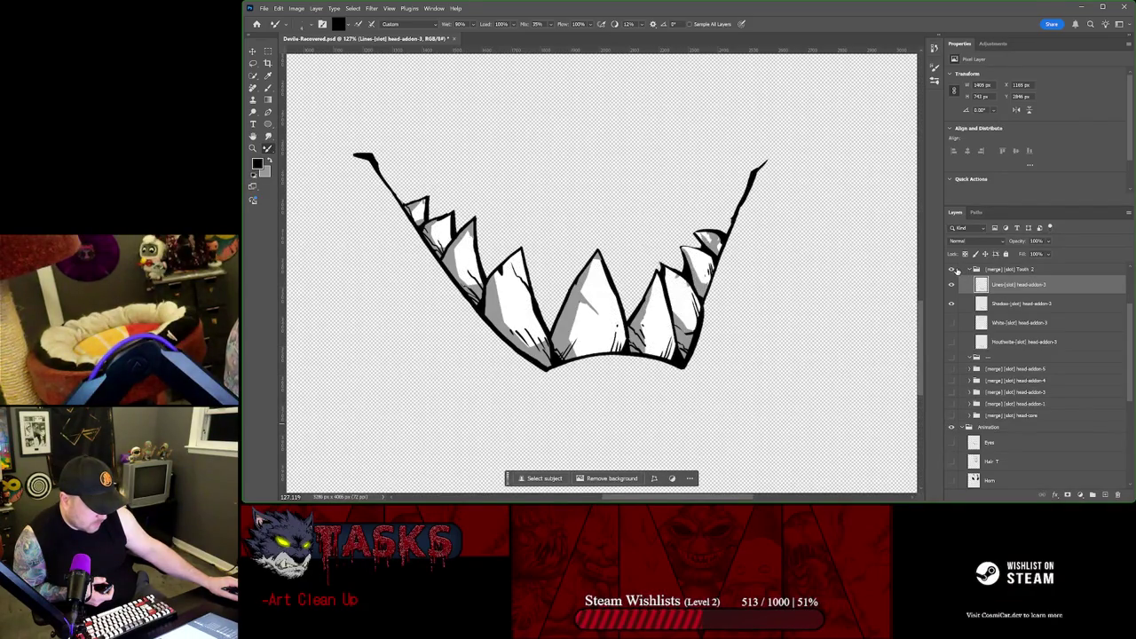
Step: Toggle the grey shading, hide the Animation group, and select Tooth 2's Shadow layer
left_click(956, 270)
left_click(956, 270)
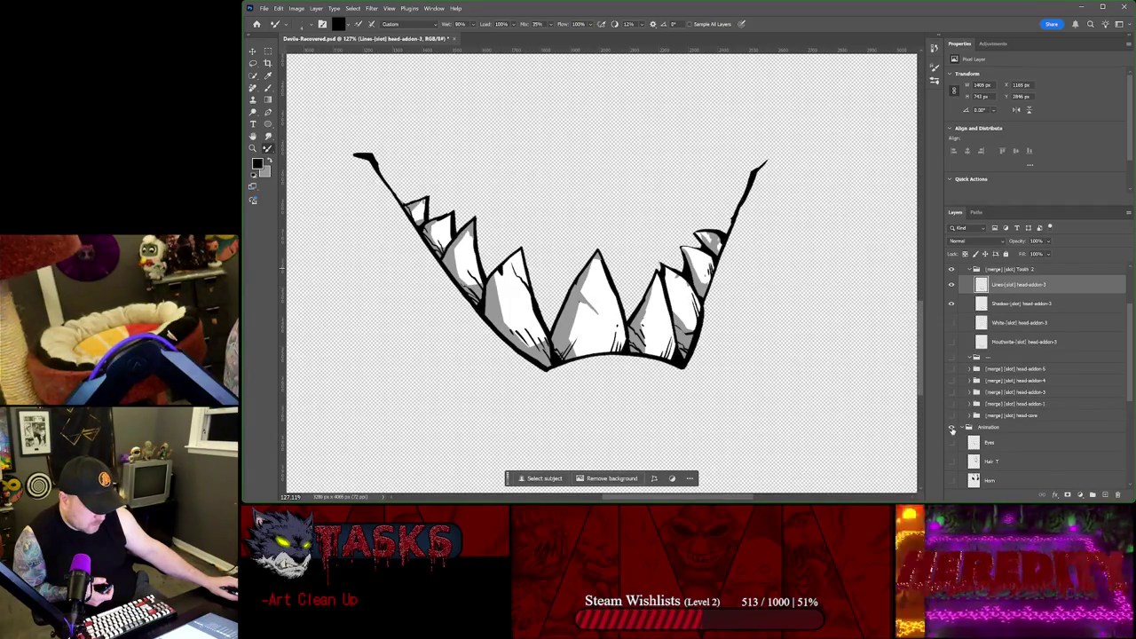
left_click(953, 428)
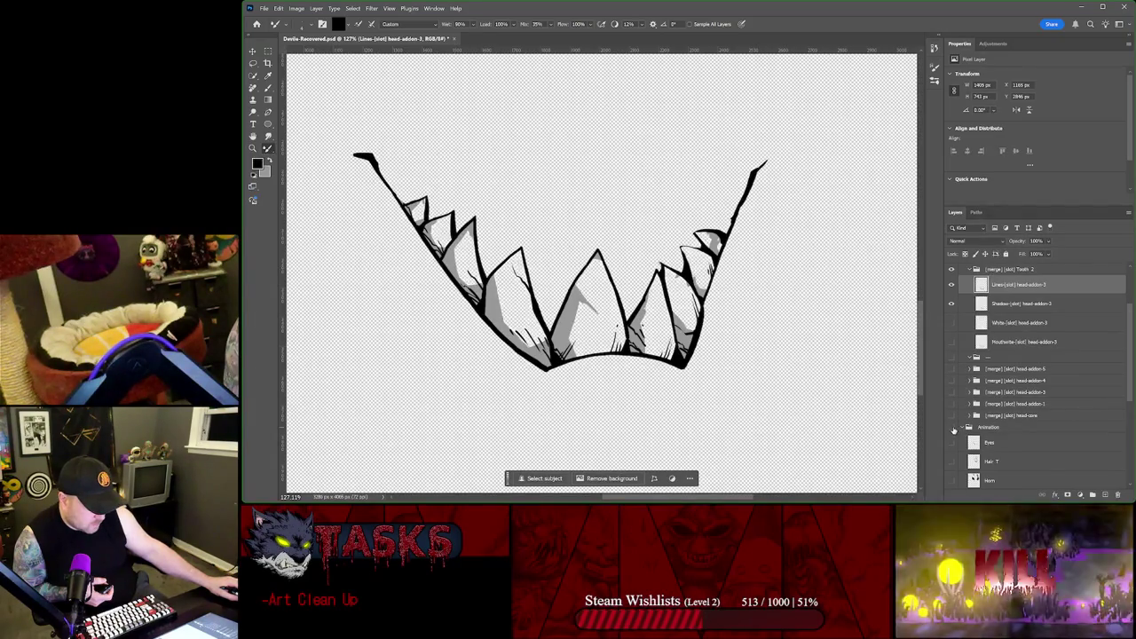
left_click(1023, 304)
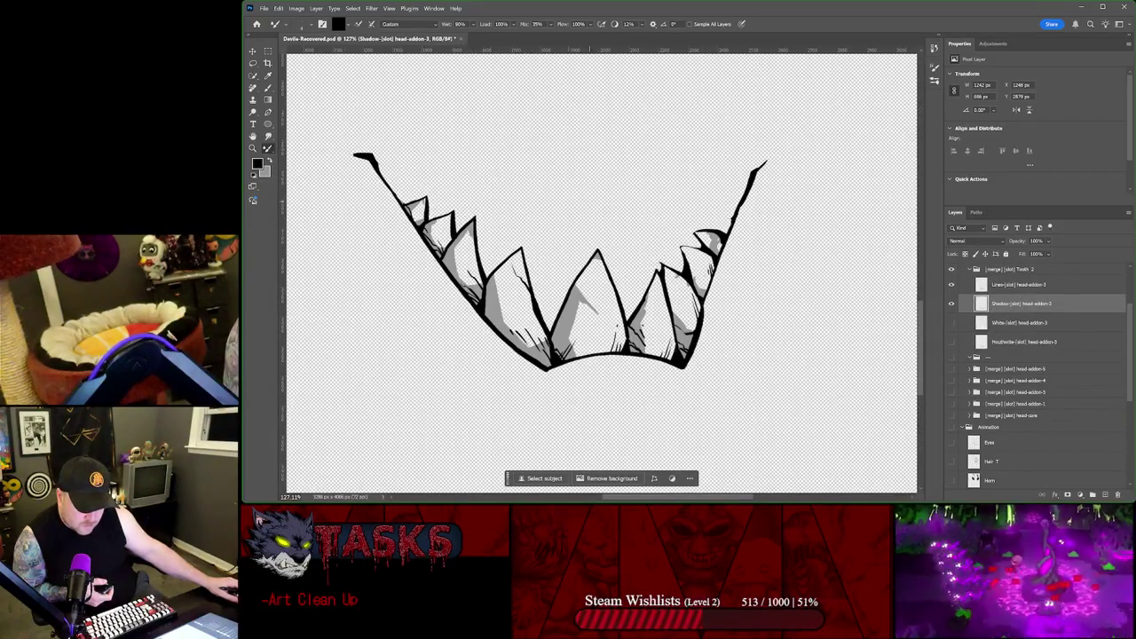
Step: Zoom in and sample the grey shadow colour from the drawing for the brush
scroll(355, 186, "up", 1)
scroll(355, 187, "up", 1)
scroll(356, 187, "up", 1)
scroll(355, 186, "up", 2)
scroll(456, 201, "up", 2)
scroll(456, 201, "up", 3)
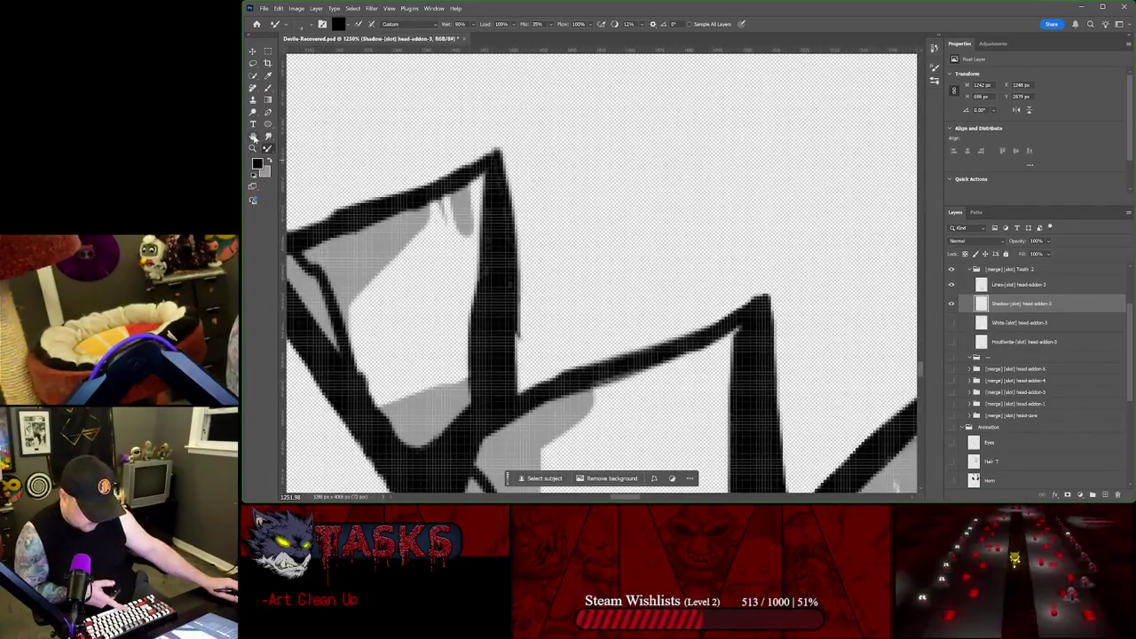
key("i")
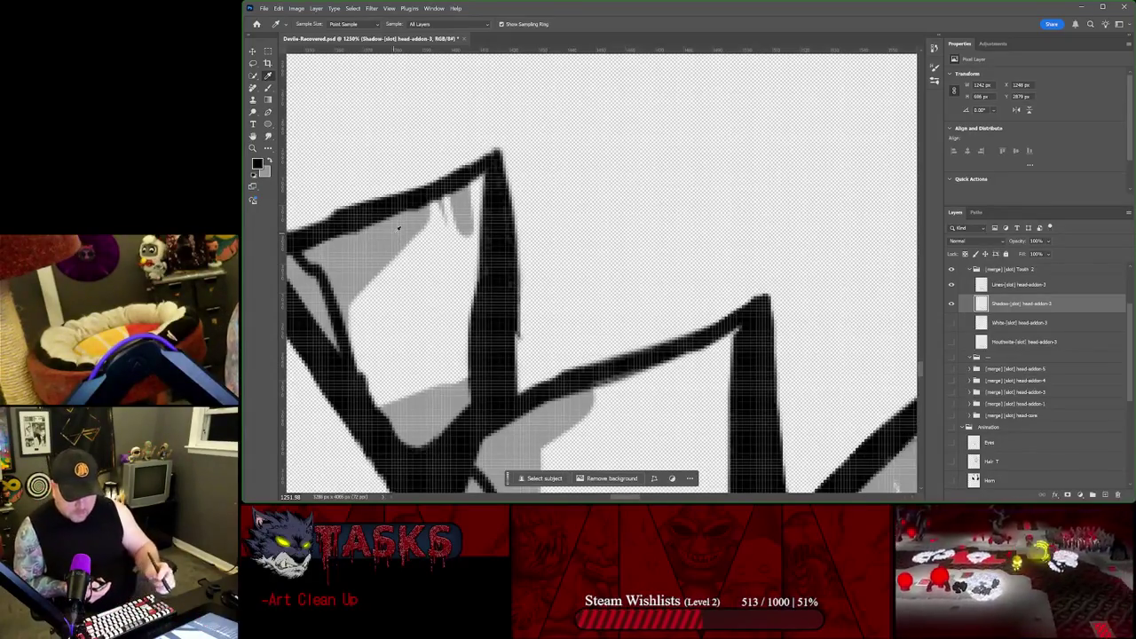
left_click(409, 250)
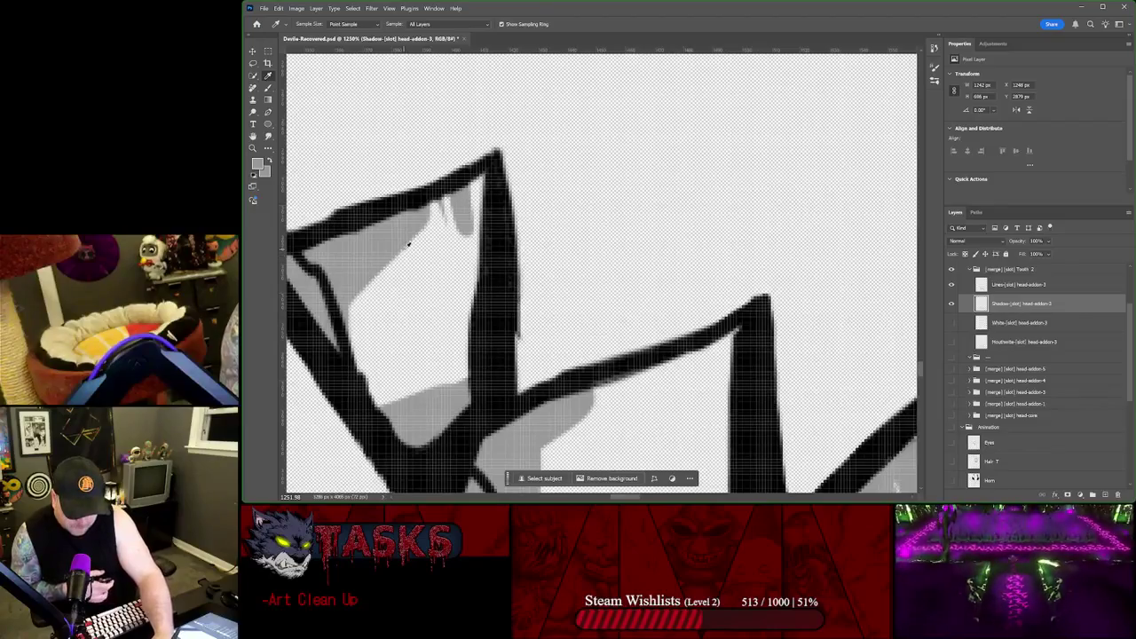
key("b")
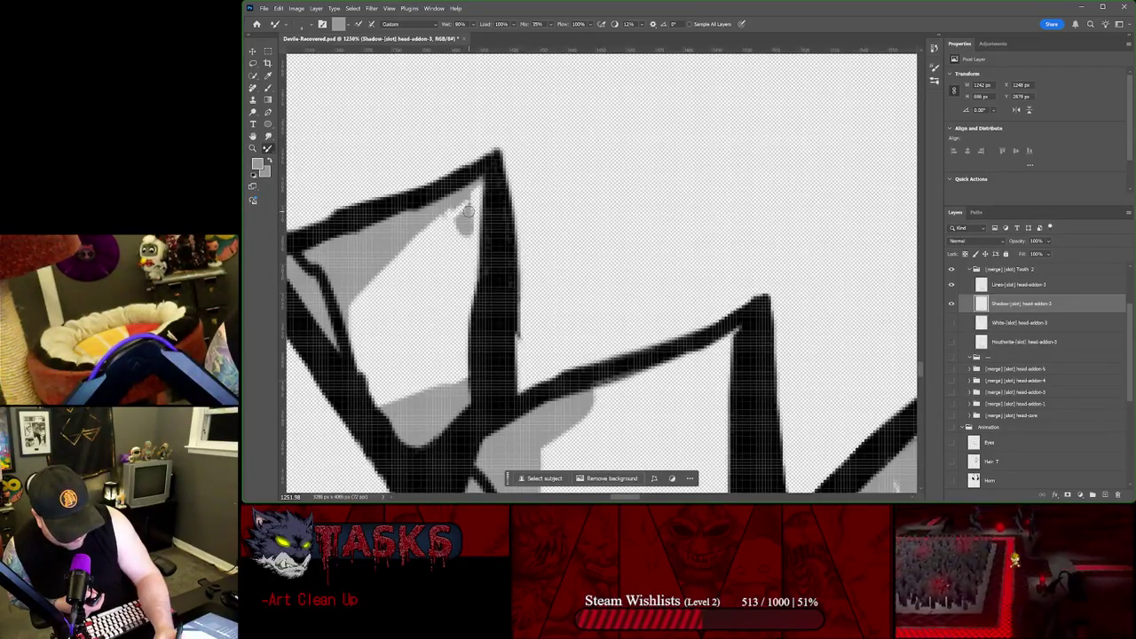
Step: Paint grey over the smudge near the line corner and tidy stray shadow strokes
left_click_drag(464, 222, 453, 229)
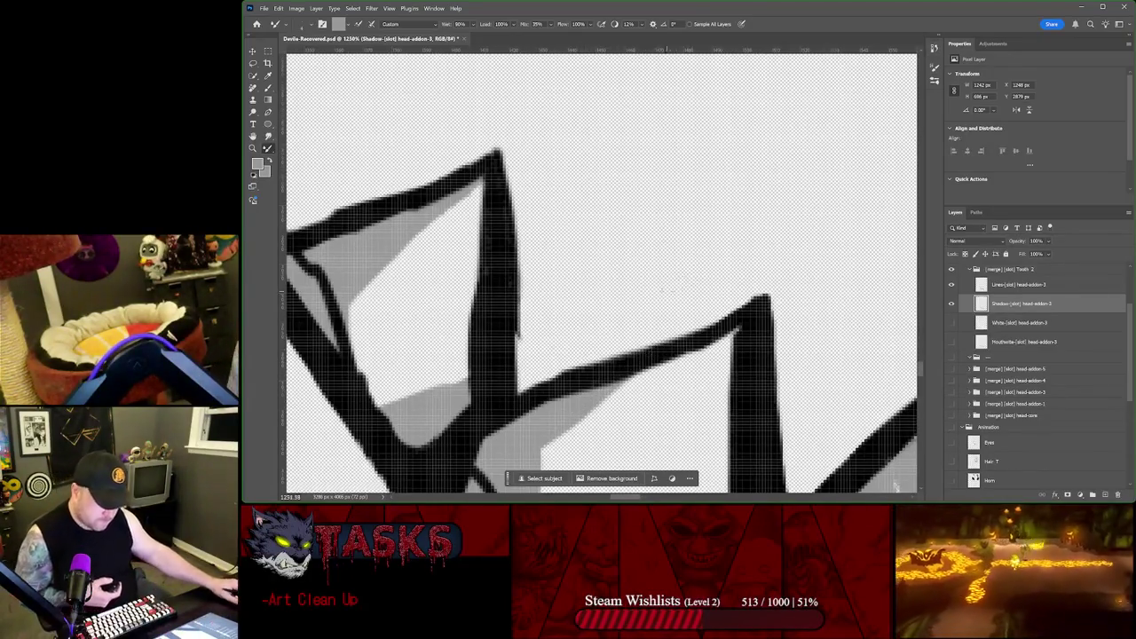
scroll(613, 269, "down", 3)
scroll(616, 269, "down", 1)
left_click_drag(701, 329, 539, 160)
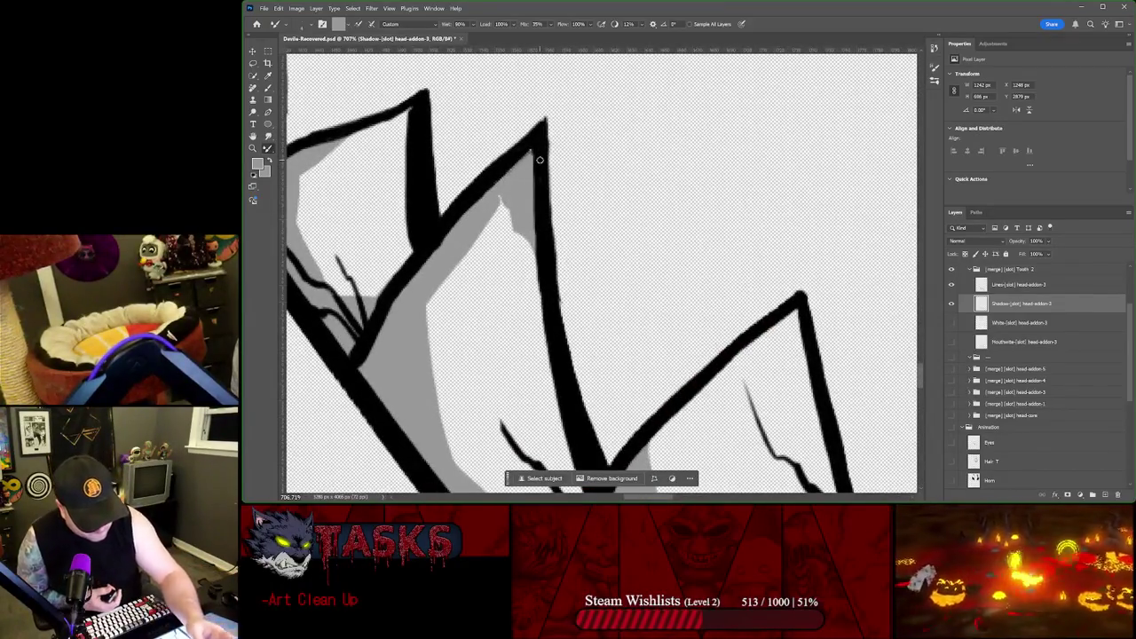
mouse_move(525, 232)
left_mouse_down()
mouse_move(513, 182)
mouse_move(506, 204)
left_mouse_up()
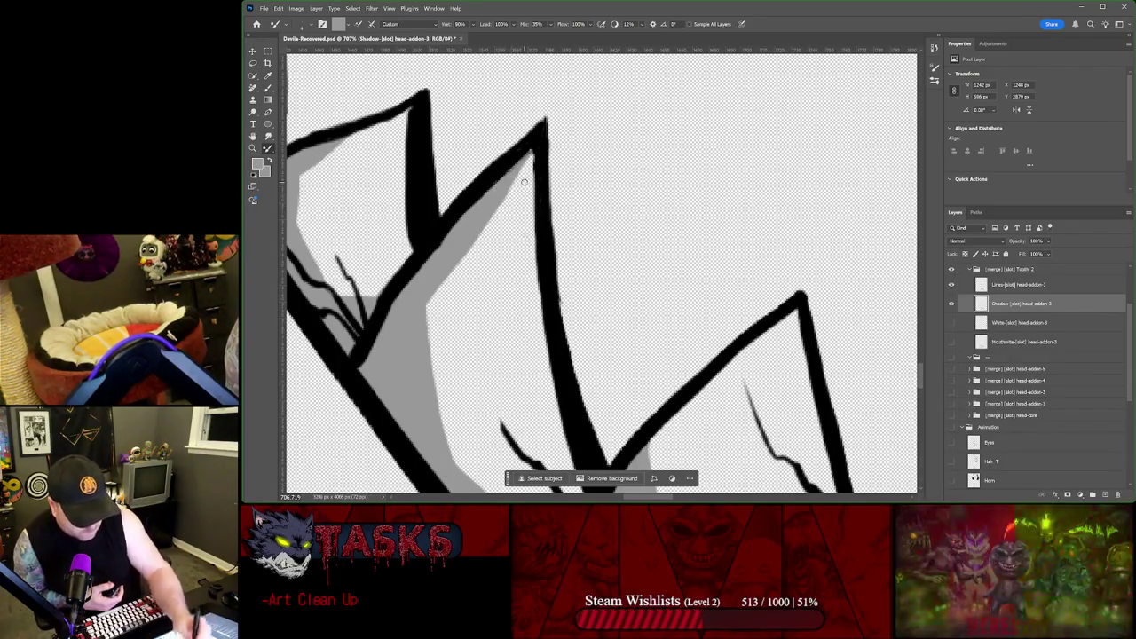
scroll(524, 182, "down", 4)
scroll(524, 182, "down", 4)
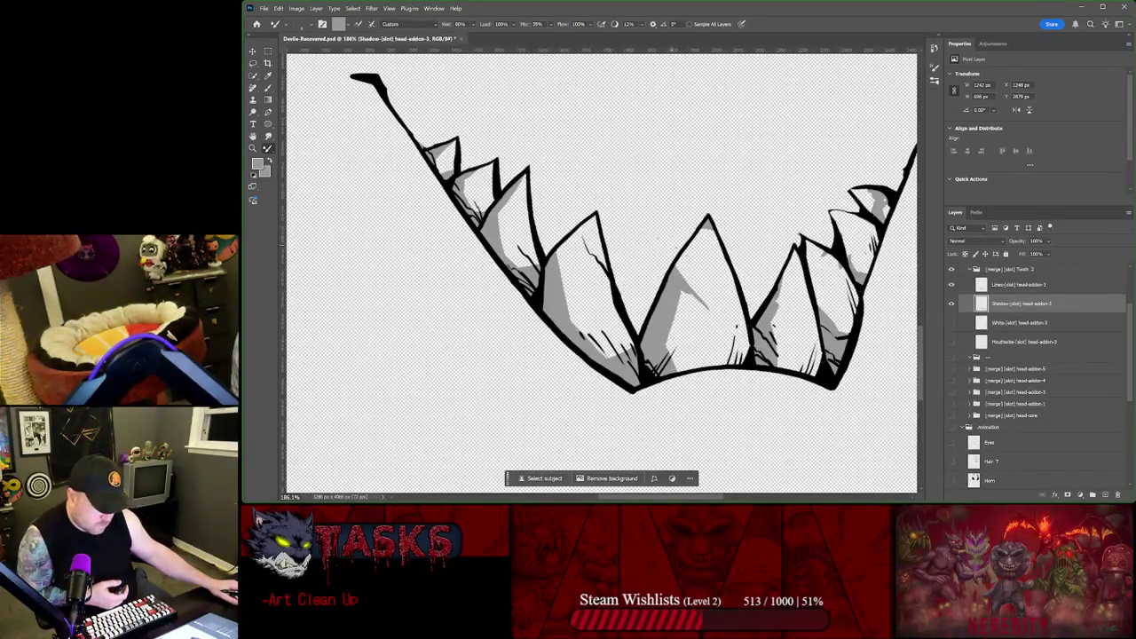
scroll(713, 281, "up", 3)
scroll(710, 284, "up", 3)
scroll(707, 286, "down", 1)
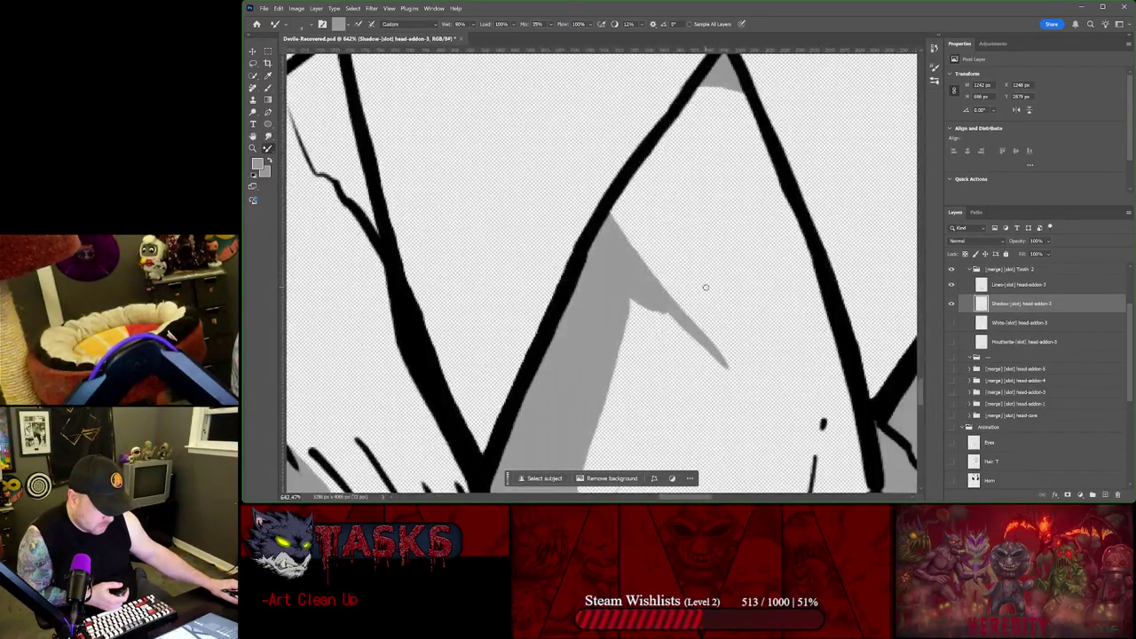
scroll(708, 286, "down", 1)
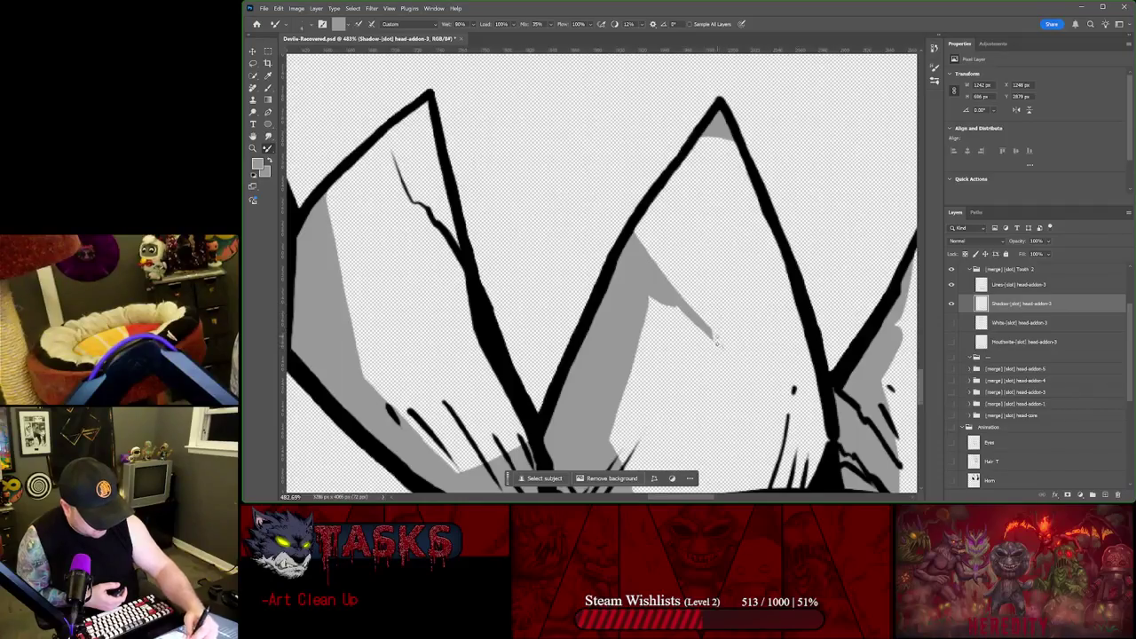
Step: Extend the grey shadow up to the tooth tips, filling the white slivers along both edges
left_click_drag(715, 330, 699, 287)
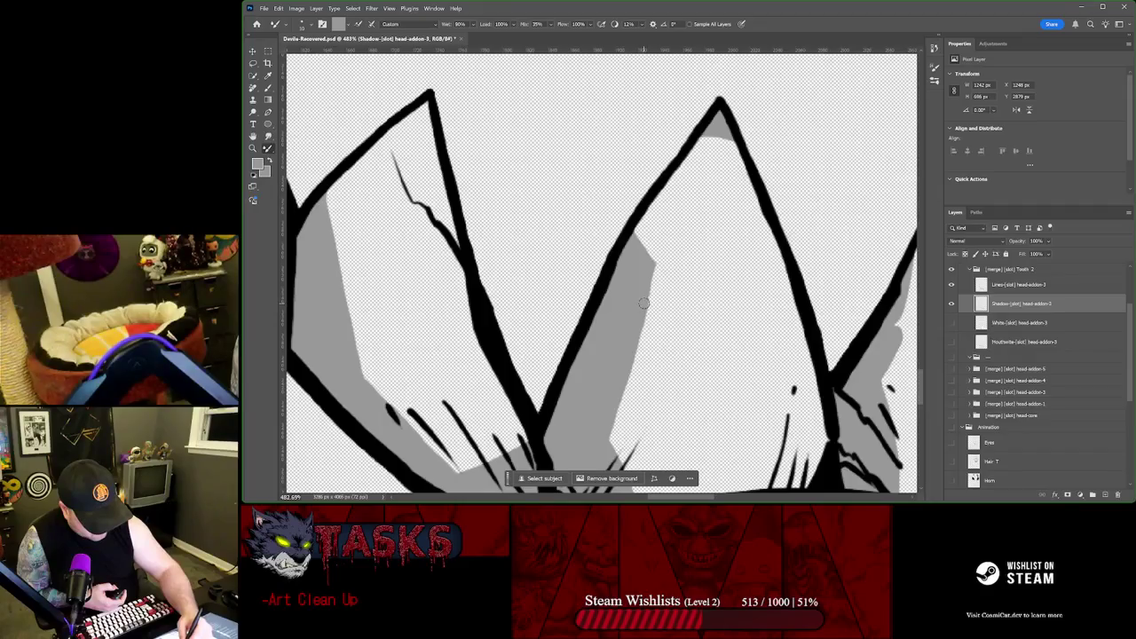
left_click_drag(650, 261, 667, 216)
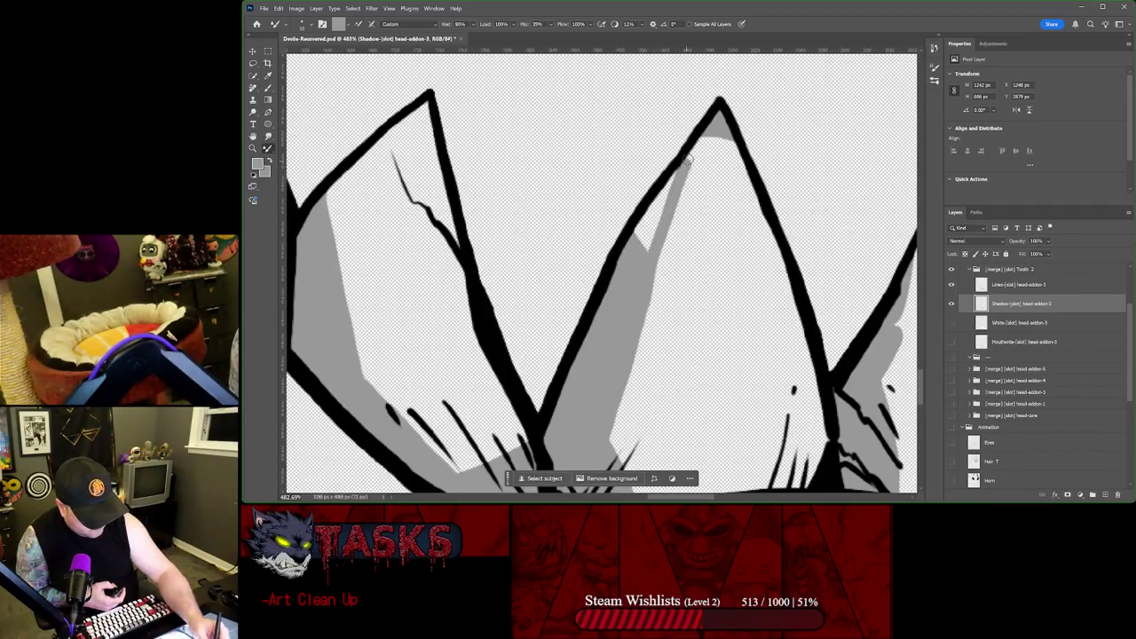
left_click_drag(686, 161, 699, 138)
left_click_drag(646, 250, 675, 167)
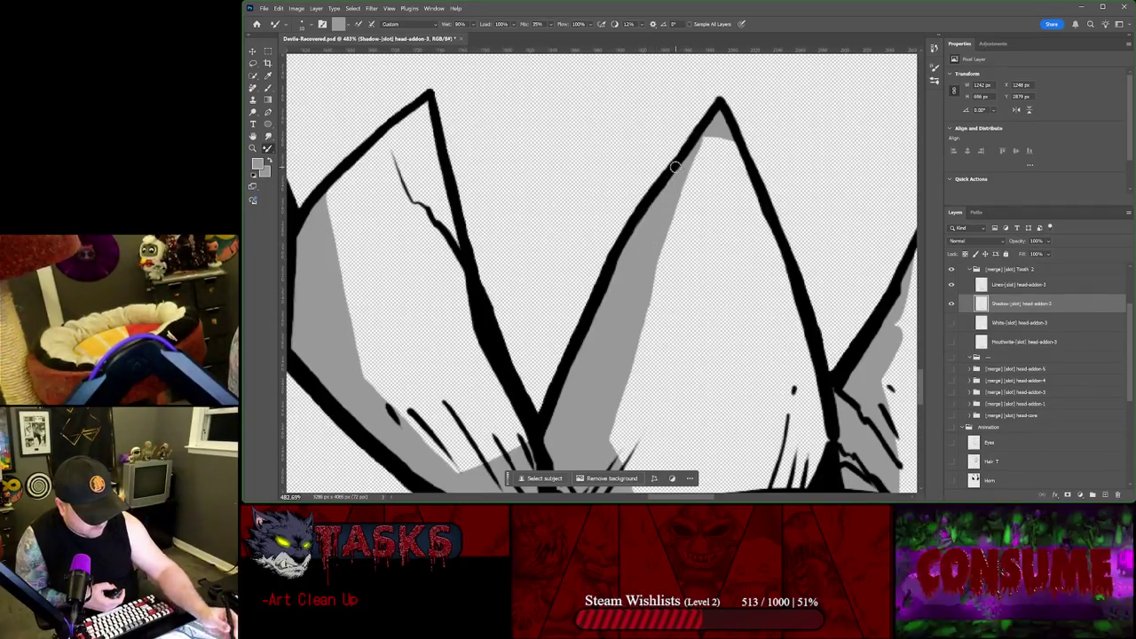
left_click_drag(686, 207, 709, 137)
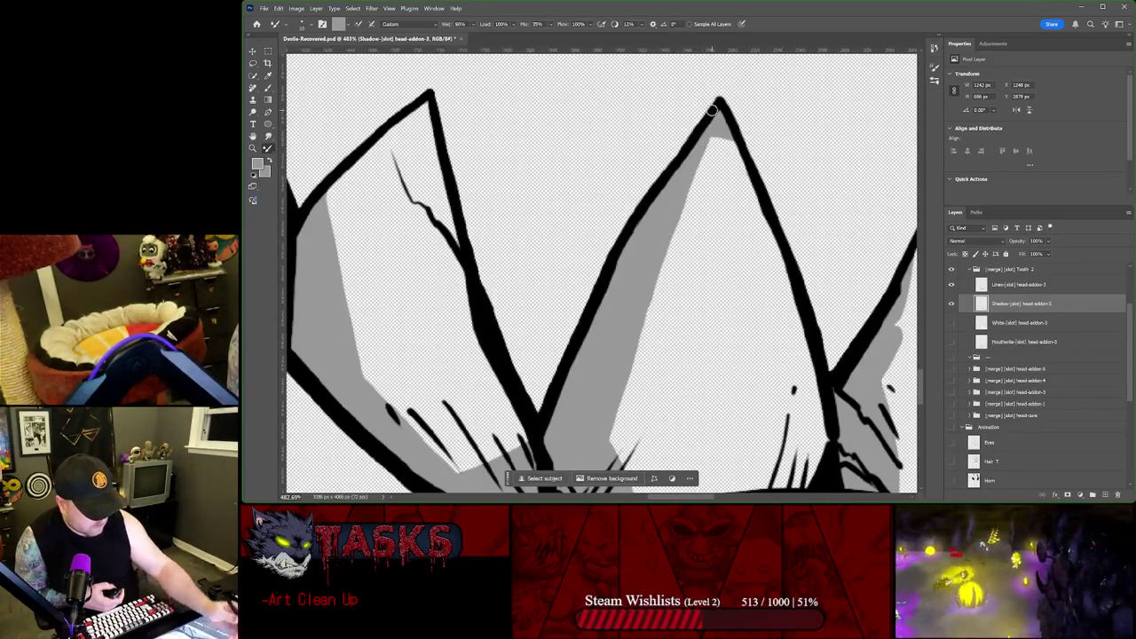
scroll(711, 110, "down", 2)
scroll(711, 110, "down", 5)
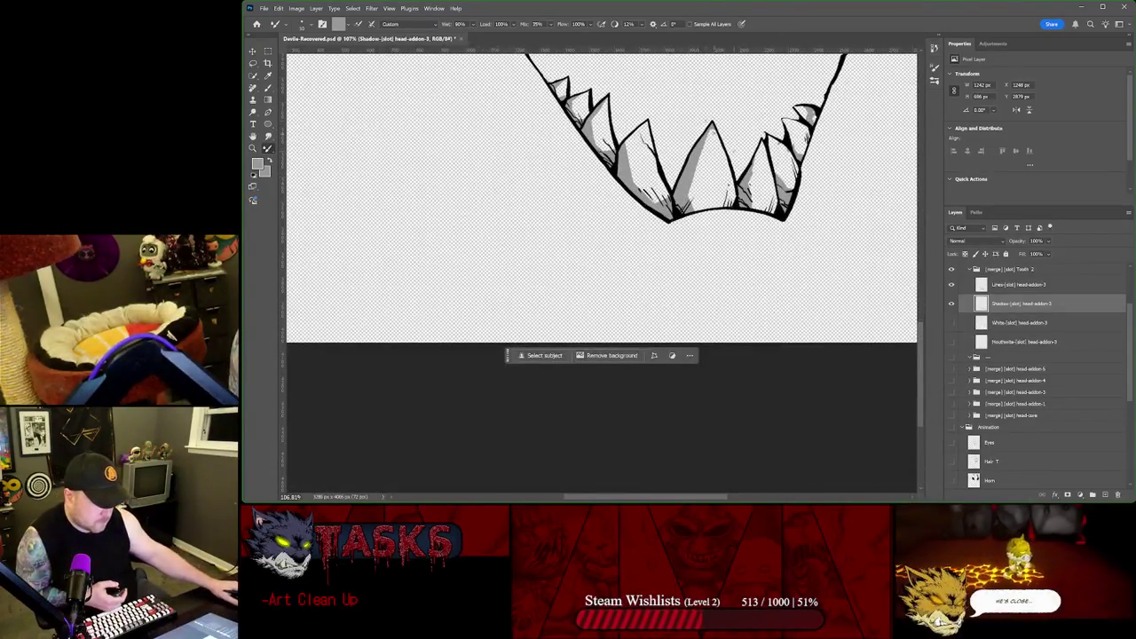
Step: Toggle the Tooth_2 and Animation groups' visibility to compare the teeth
scroll(959, 306, "up", 1)
left_click(952, 293)
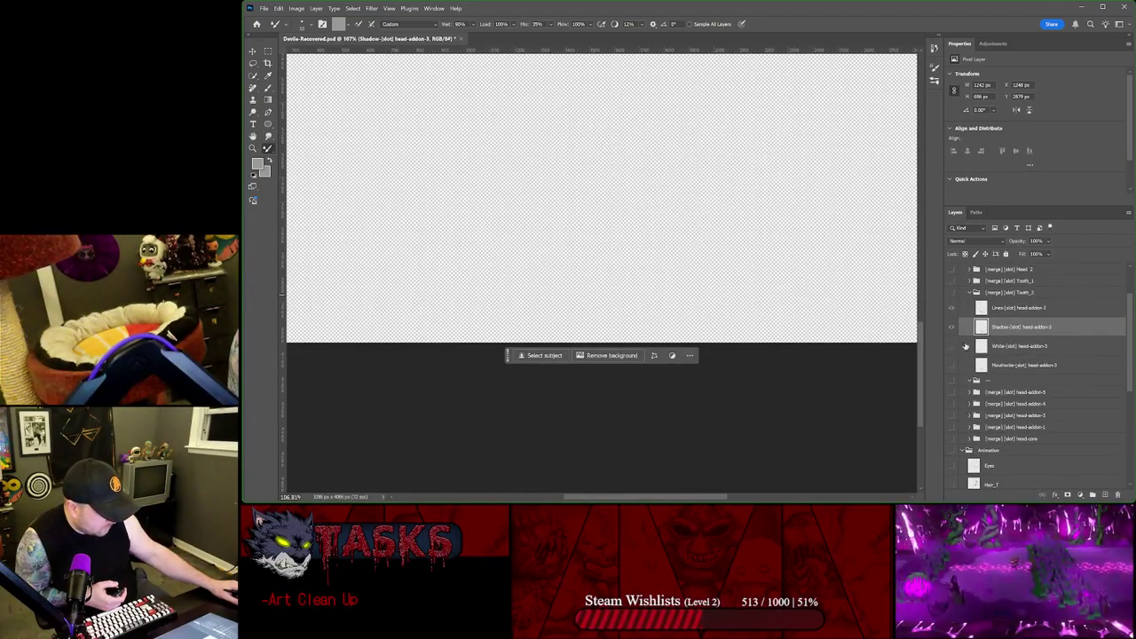
left_click(952, 451)
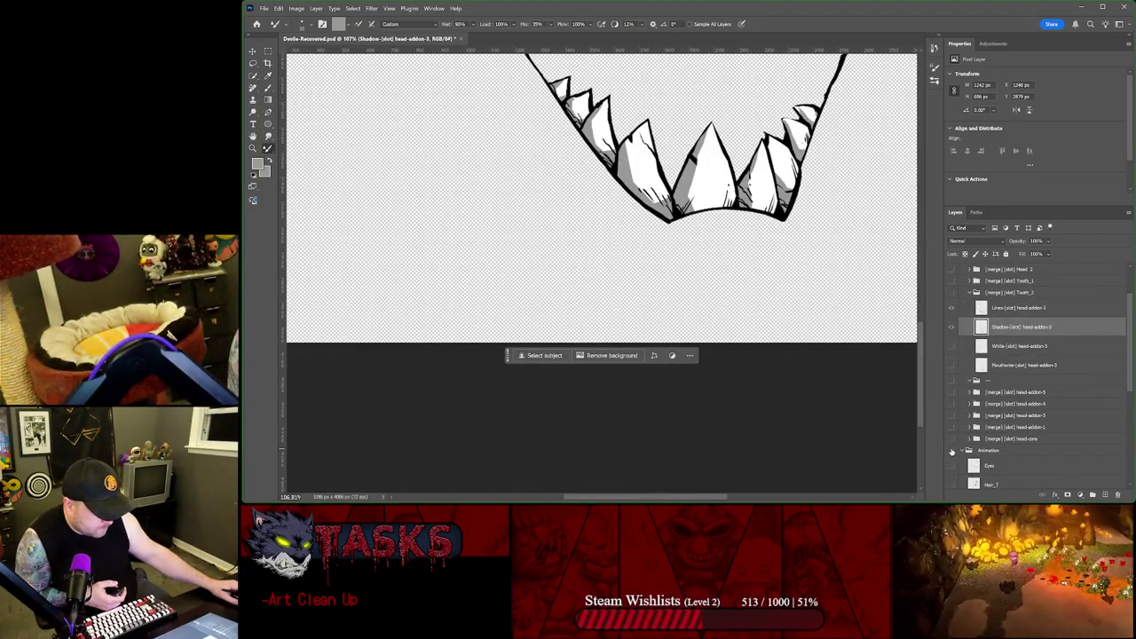
left_click(952, 451)
left_click(952, 291)
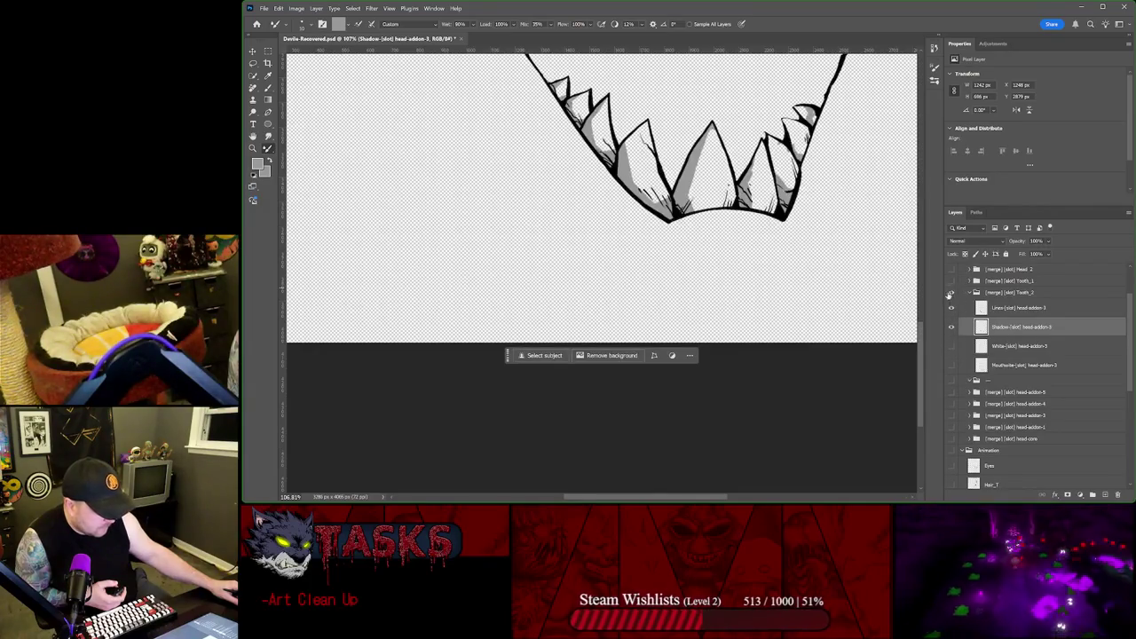
scroll(737, 146, "up", 2)
scroll(737, 146, "up", 2)
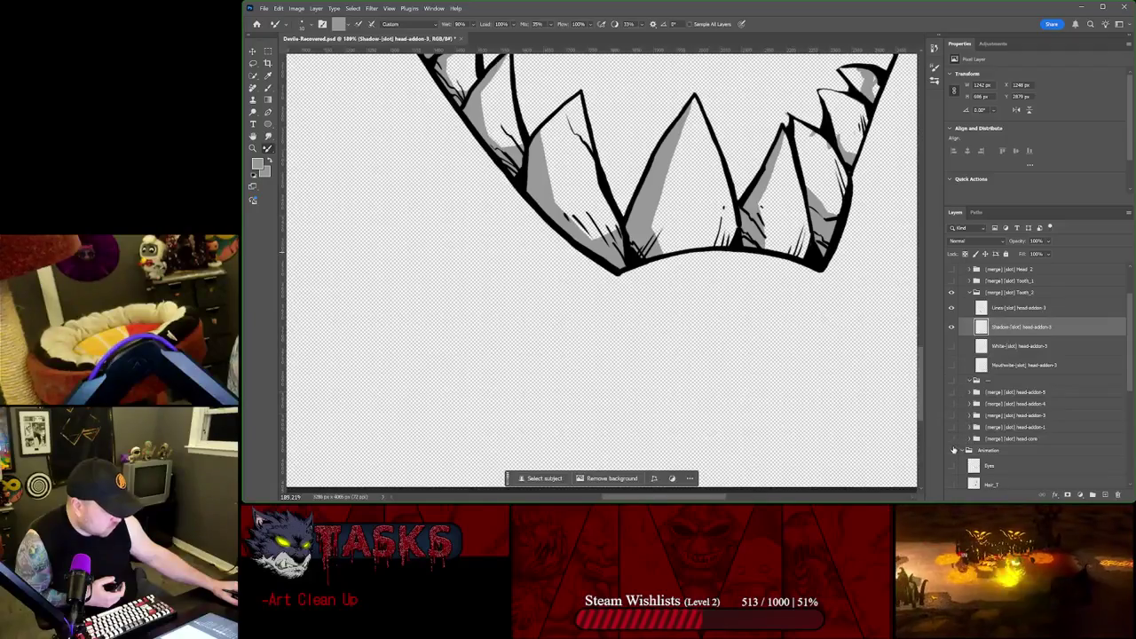
Step: Show the white fill and undo/redo the recent shading strokes to compare them
left_click(952, 345)
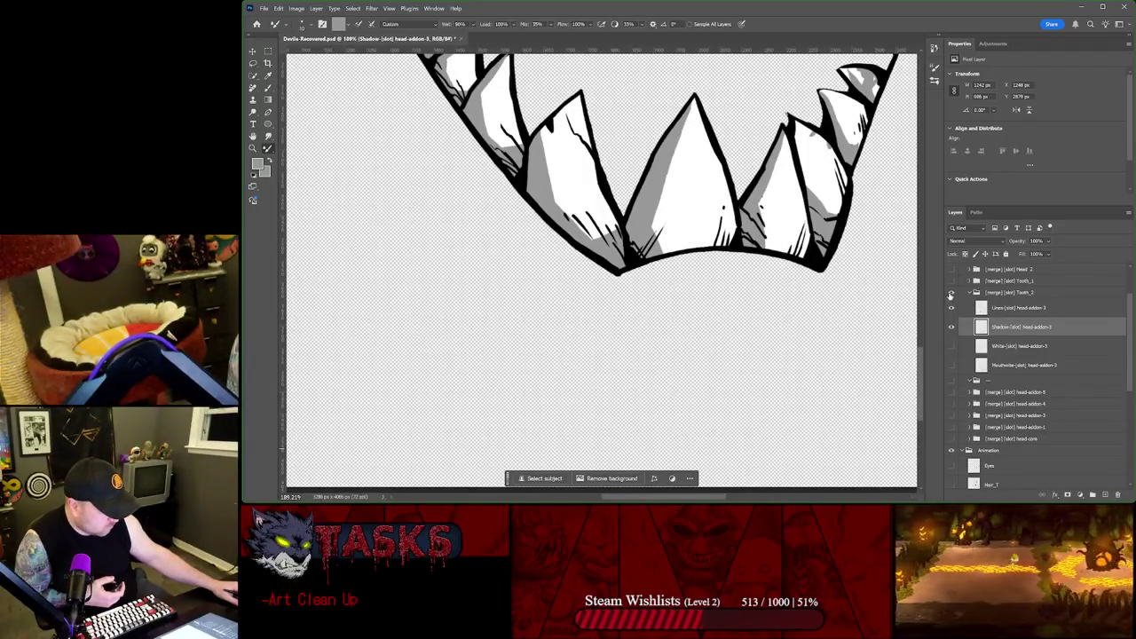
key("ctrl+z")
key("ctrl+shift+z")
key("ctrl+z")
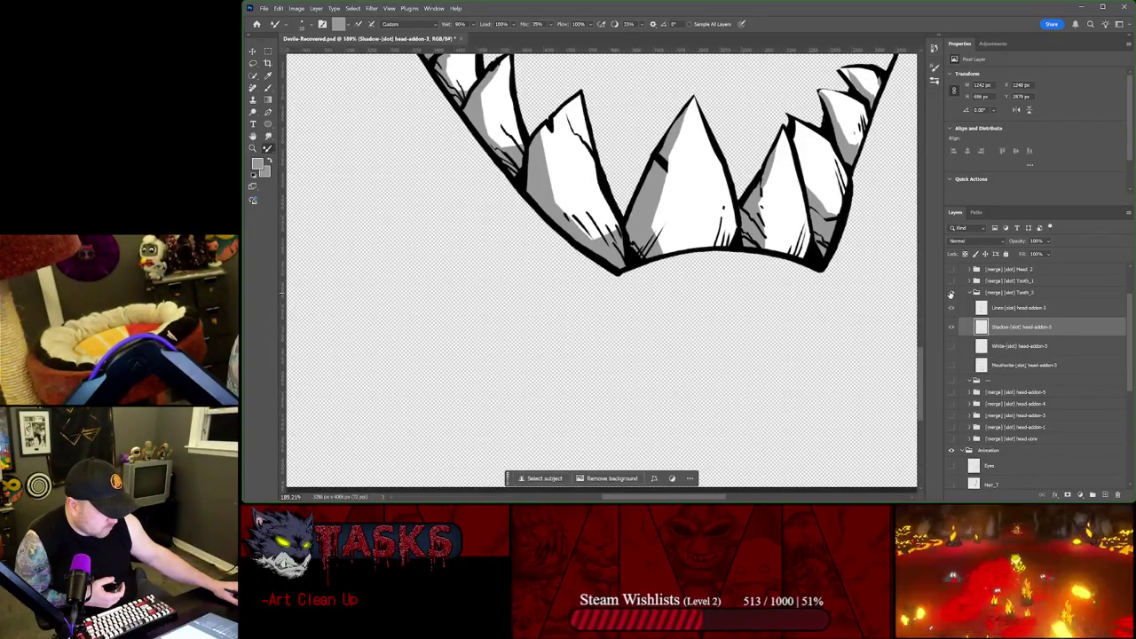
key("ctrl+shift+z")
key("ctrl+z")
key("ctrl+shift+z")
key("ctrl+z")
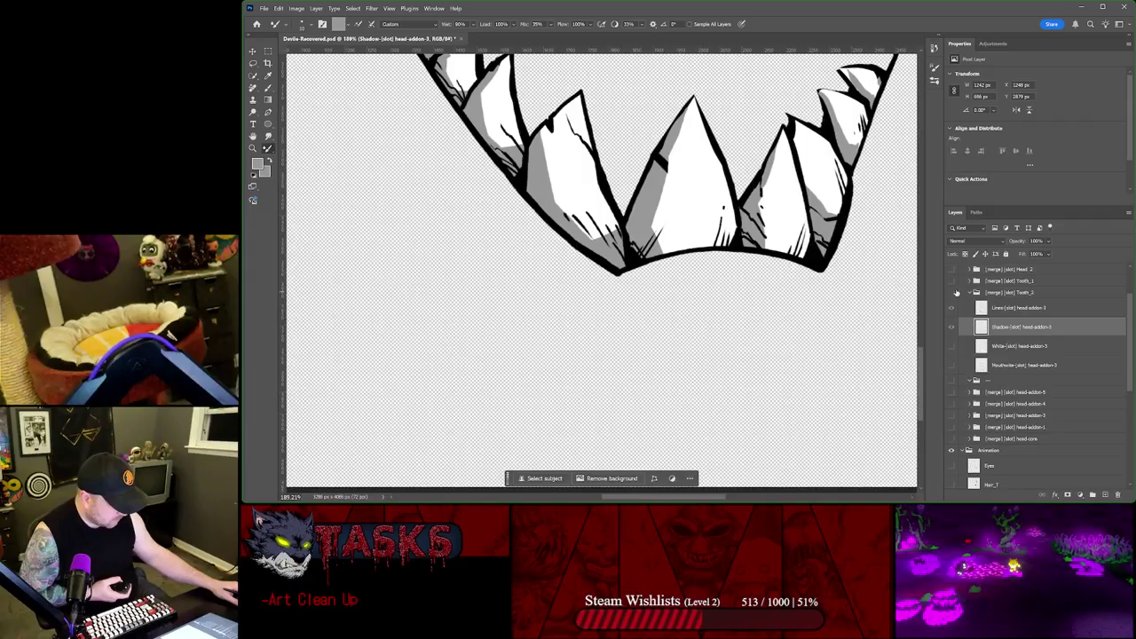
key("ctrl+shift+z")
key("ctrl+z")
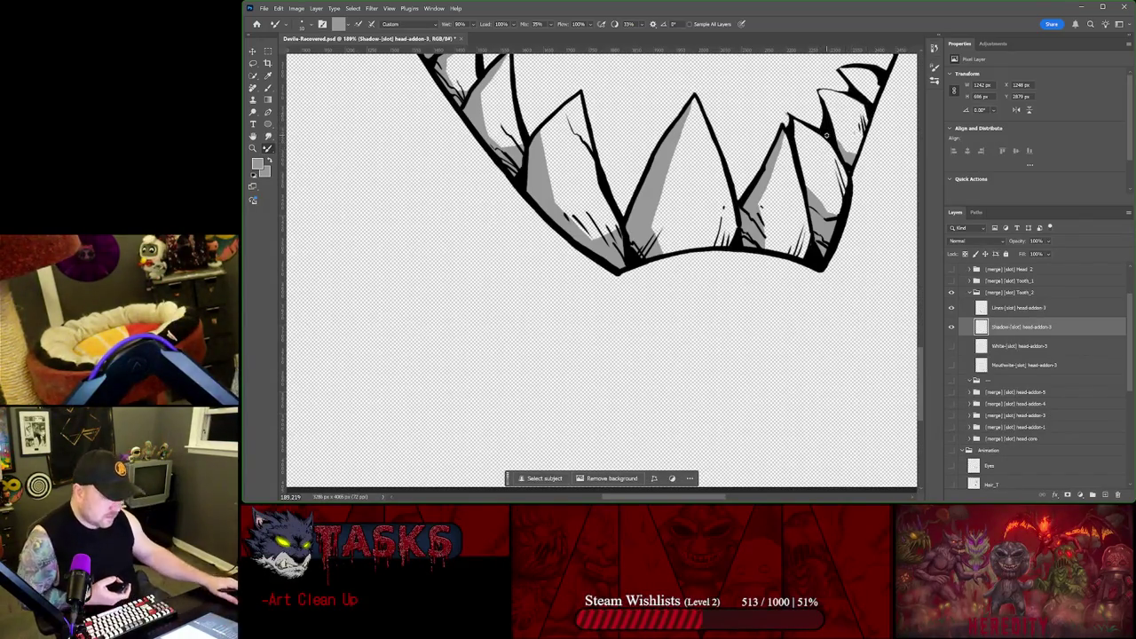
Step: Recentre the teeth and make the Animation group visible again
scroll(772, 111, "down", 3)
left_click_drag(741, 77, 633, 178)
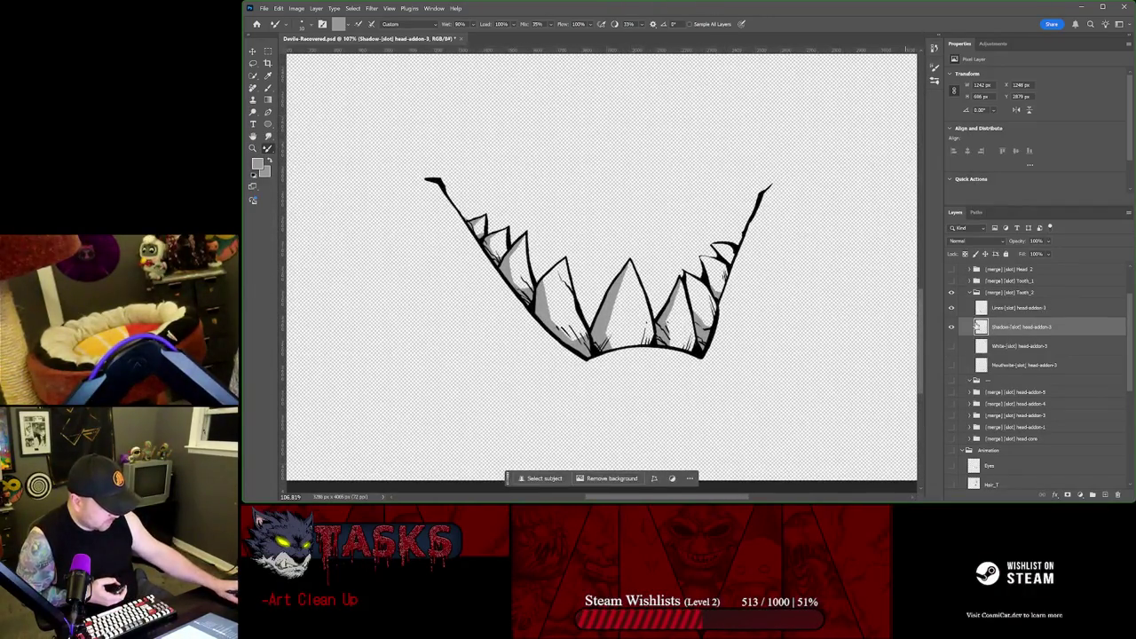
left_click(951, 452)
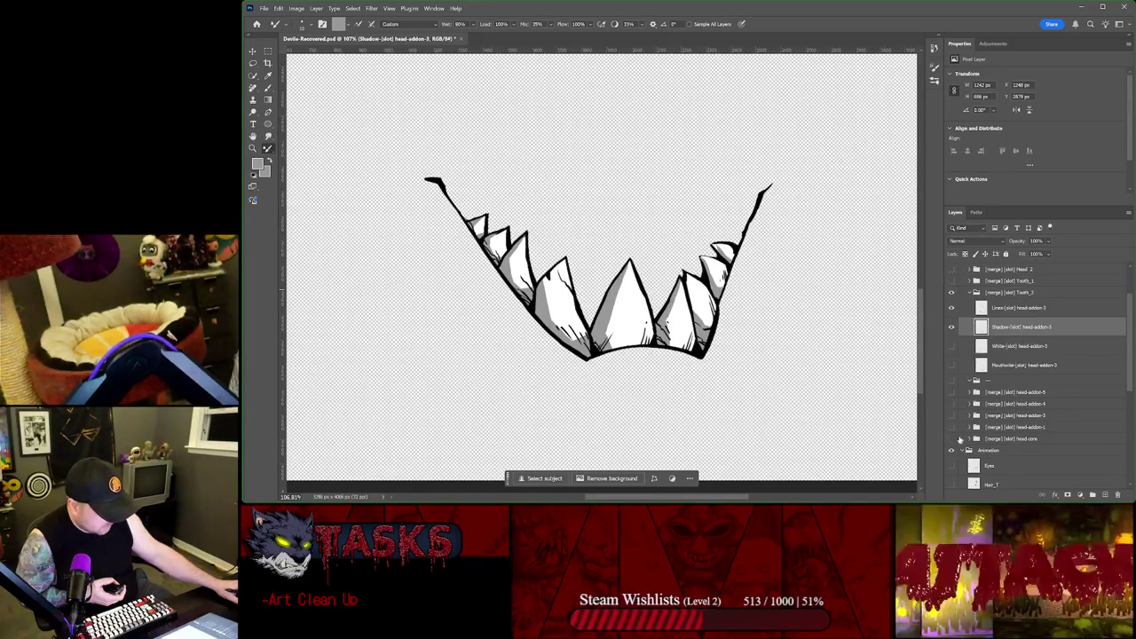
Step: Select the White layer and sample white from the teeth as the brush colour
left_click(952, 346)
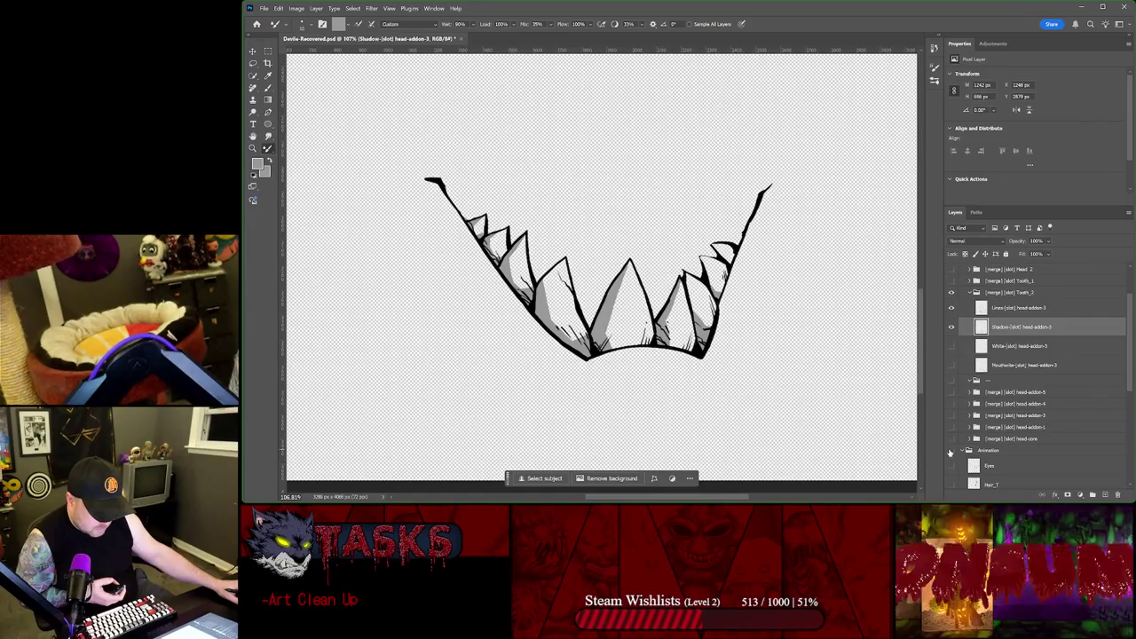
left_click(952, 347)
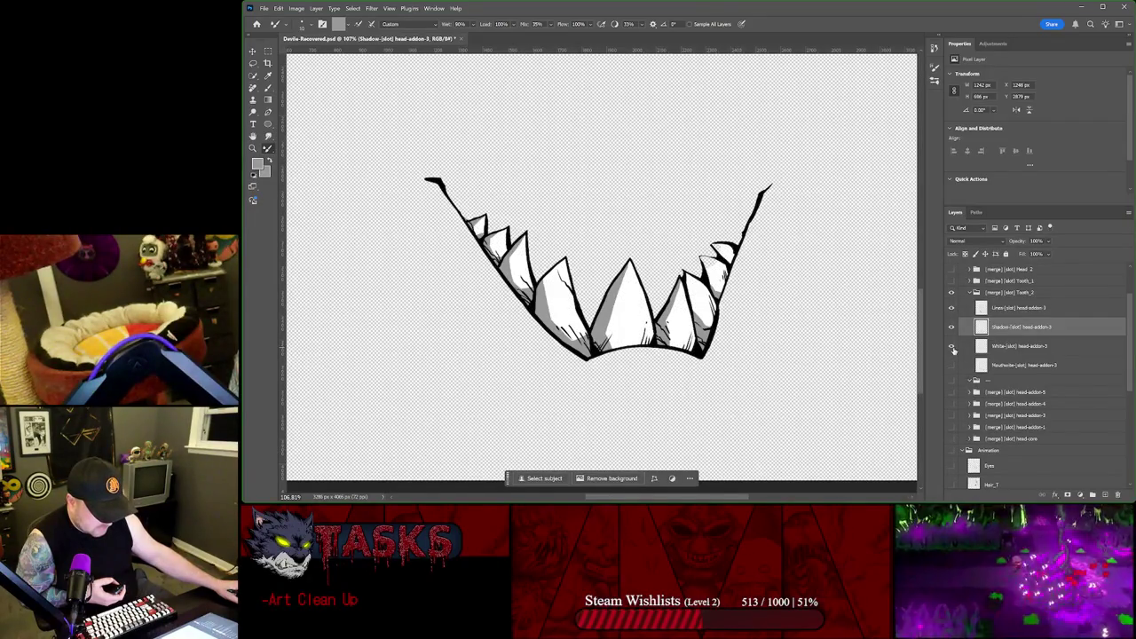
left_click(1012, 346)
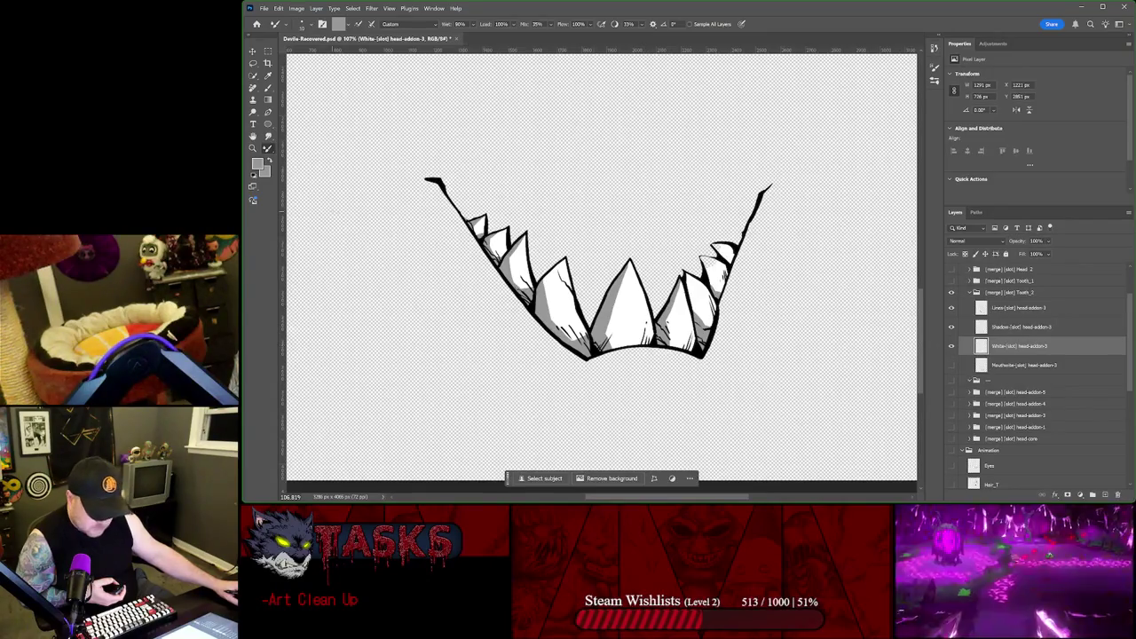
key("i")
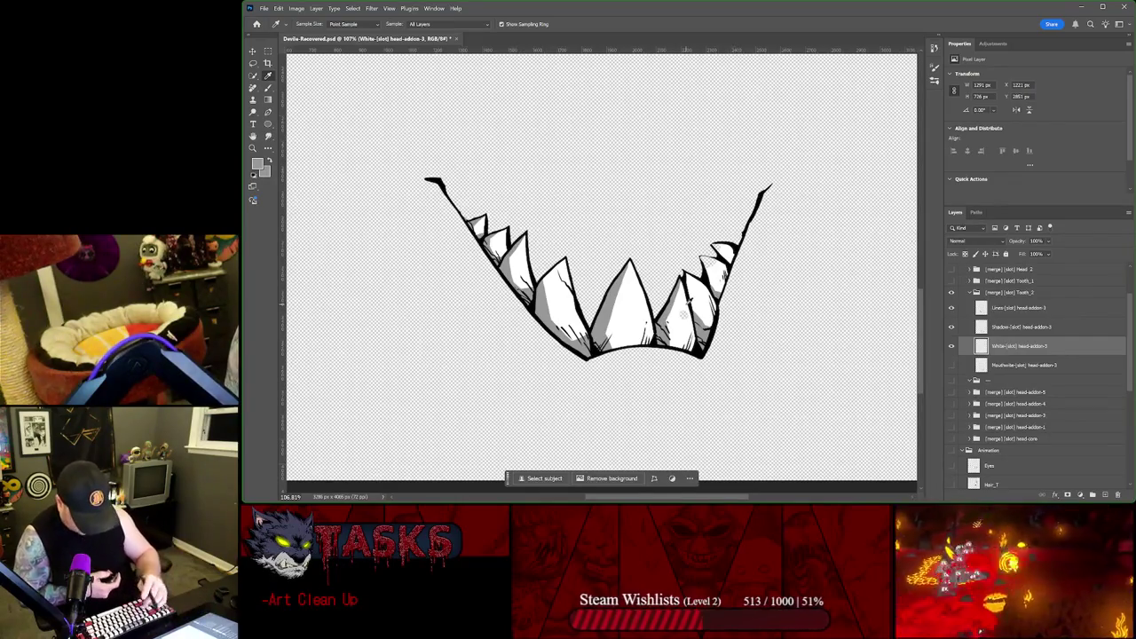
left_click(683, 315)
key("b")
Step: Paint white over the grey patch on the right-side teeth
scroll(695, 252, "up", 1)
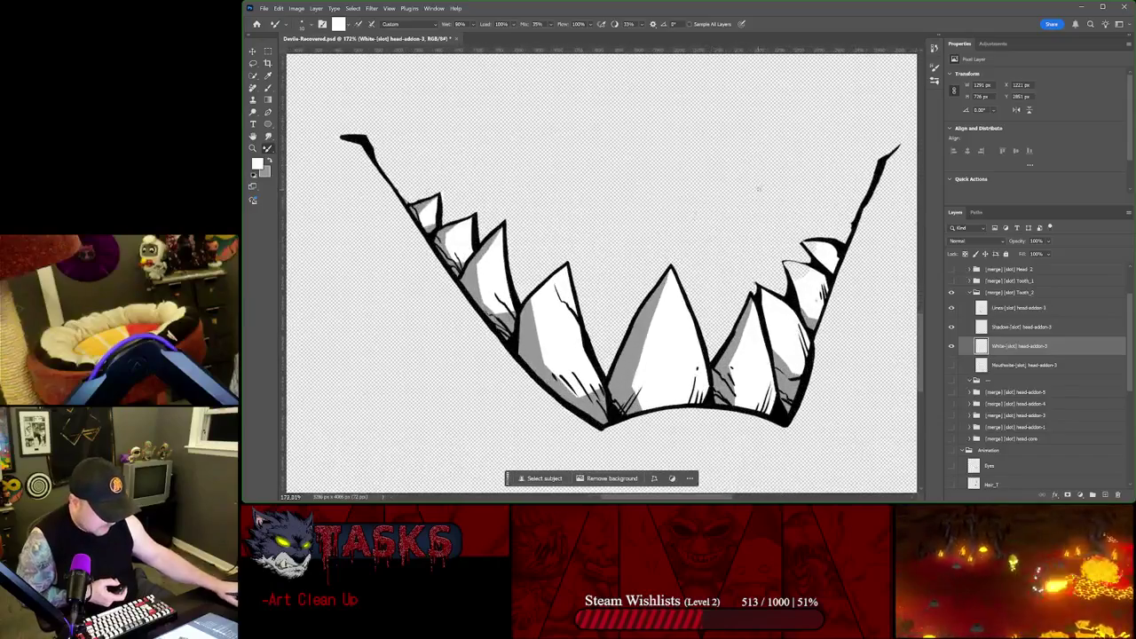
scroll(695, 252, "up", 3)
scroll(695, 252, "up", 1)
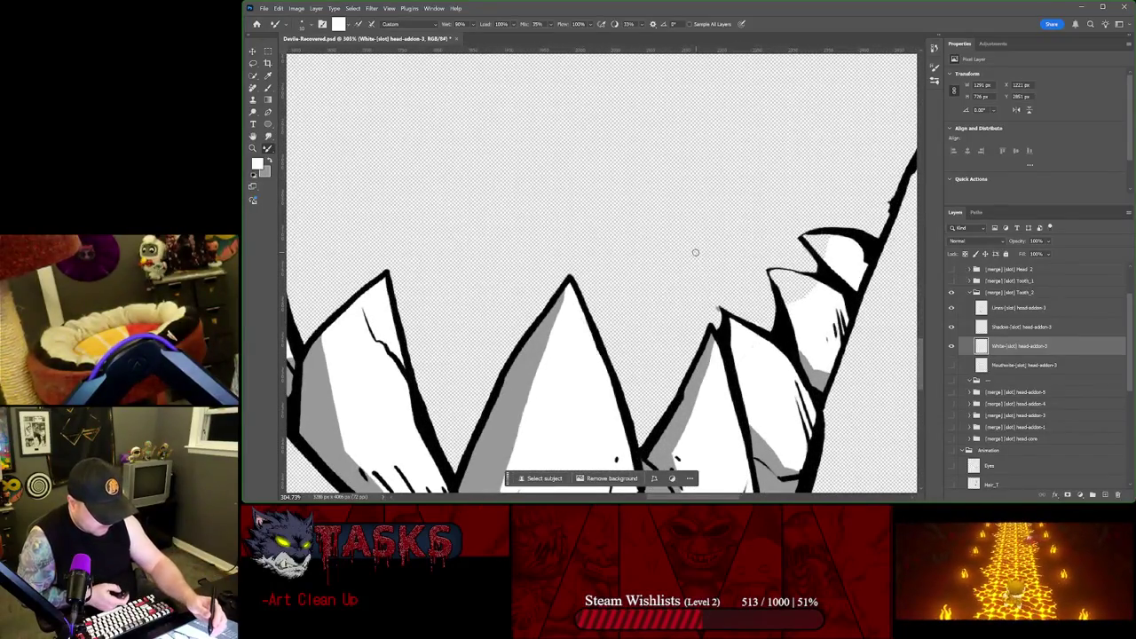
mouse_move(812, 294)
left_mouse_down()
mouse_move(526, 268)
mouse_move(778, 349)
left_mouse_up()
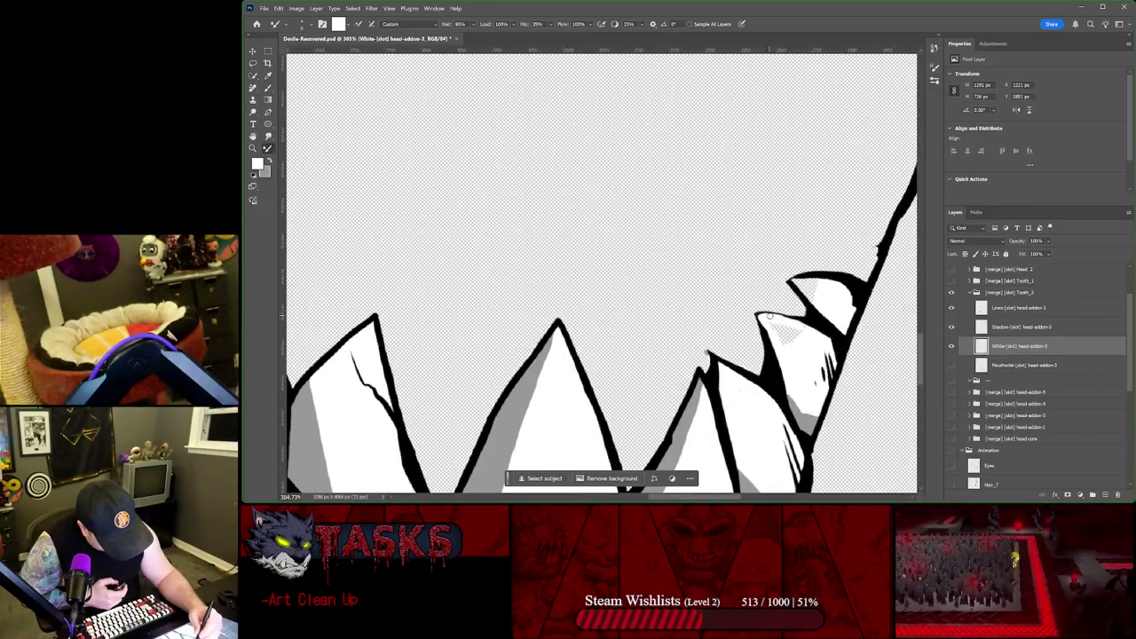
left_click_drag(786, 320, 772, 329)
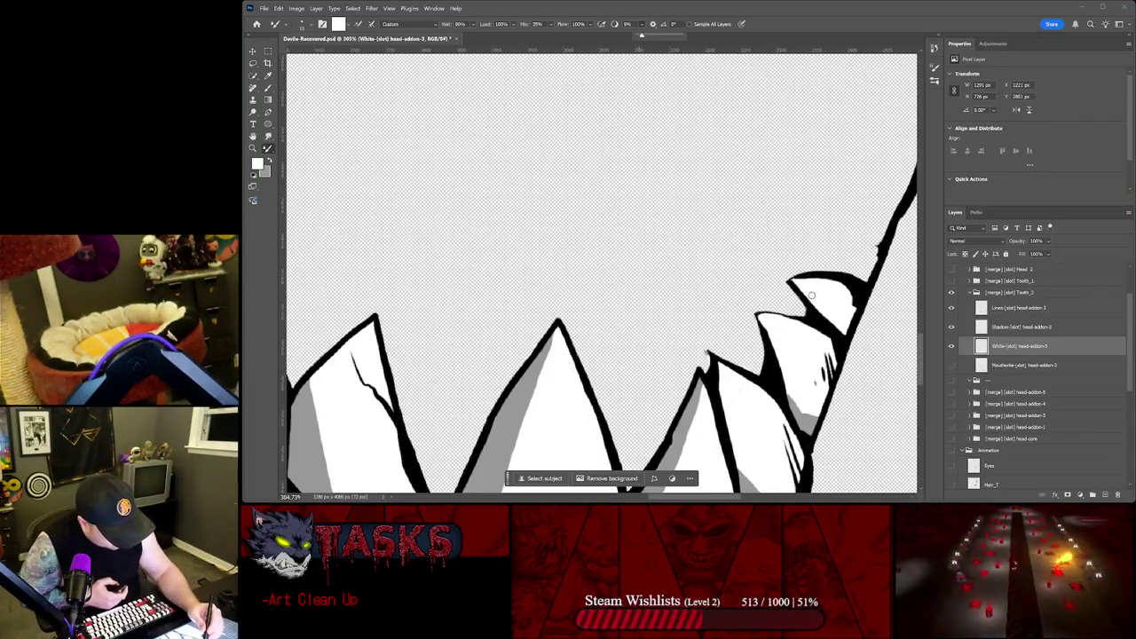
Step: Lower brush smoothing to 9%, keeping the White layer active
left_click_drag(645, 39, 638, 38)
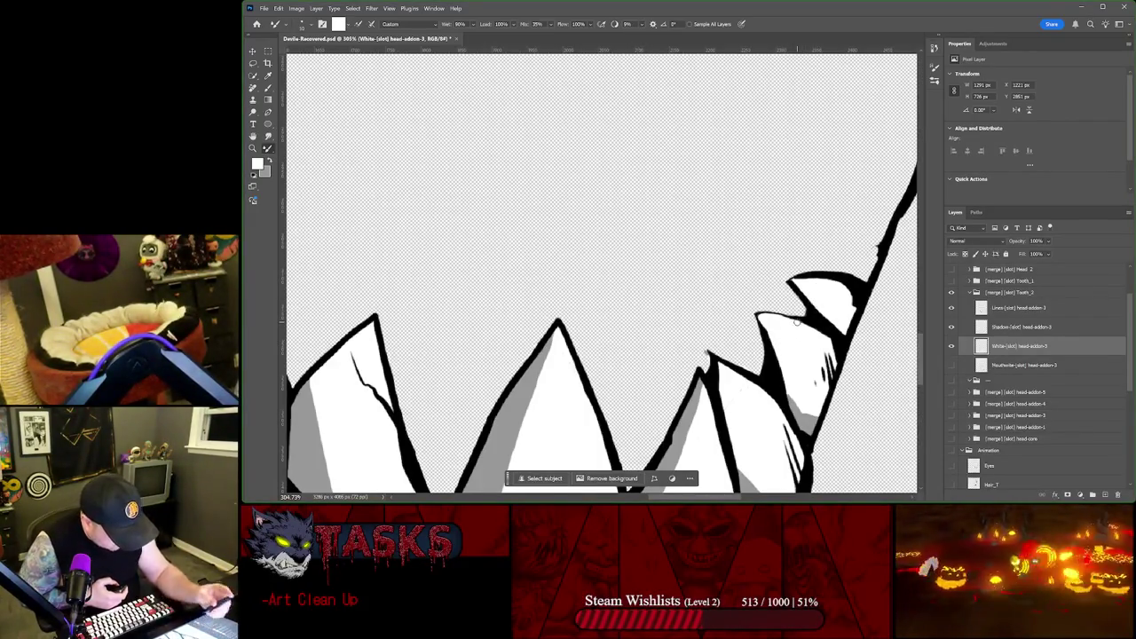
key("alt+bracketright")
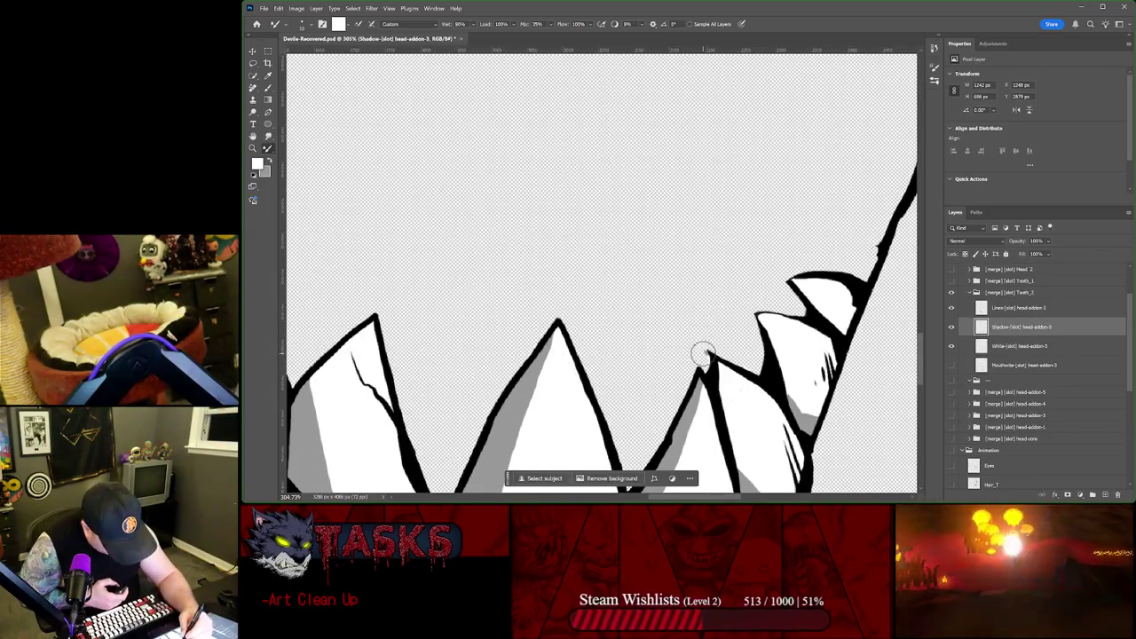
left_click(1018, 344)
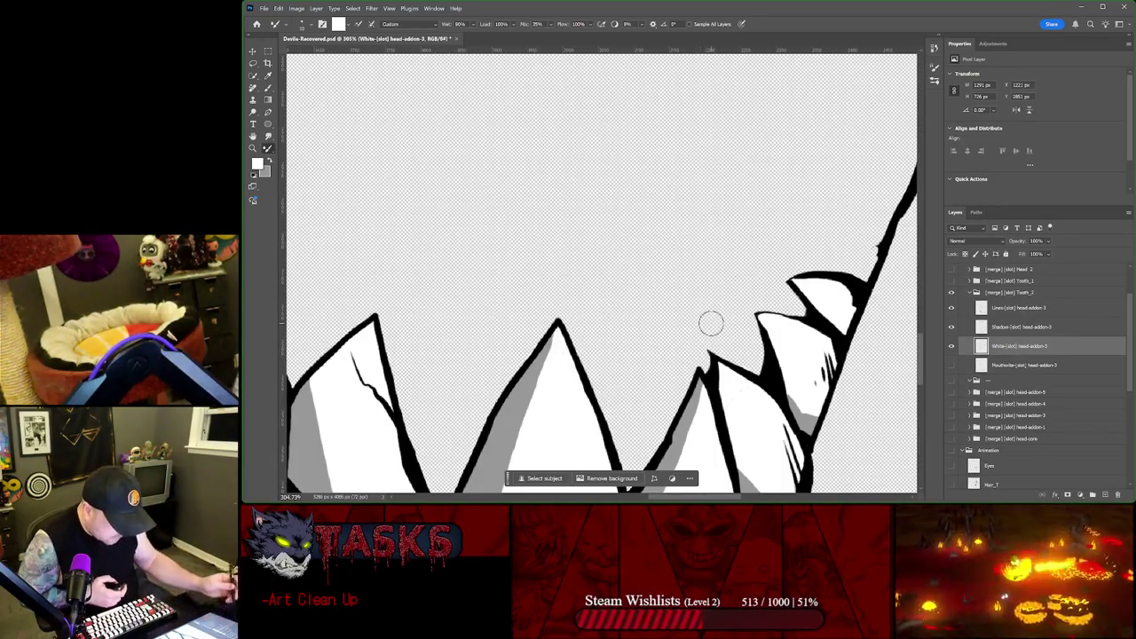
scroll(470, 276, "down", 3)
Step: Zoom into the left side of the jaw and enlarge the brush size
left_click_drag(355, 234, 680, 310)
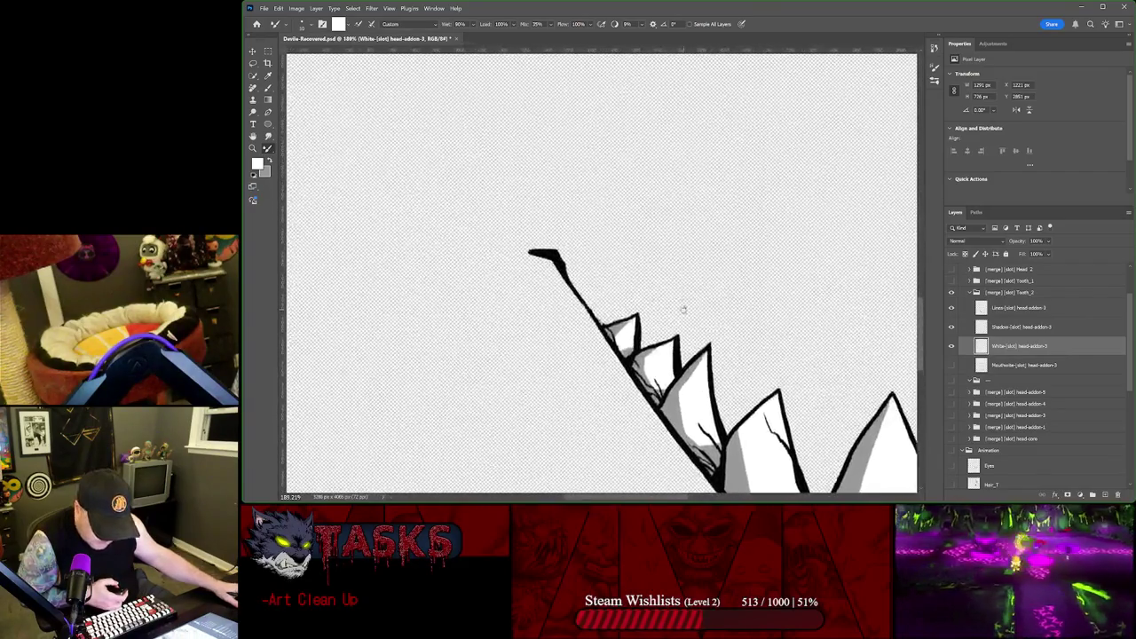
scroll(676, 309, "up", 1)
scroll(662, 311, "up", 1)
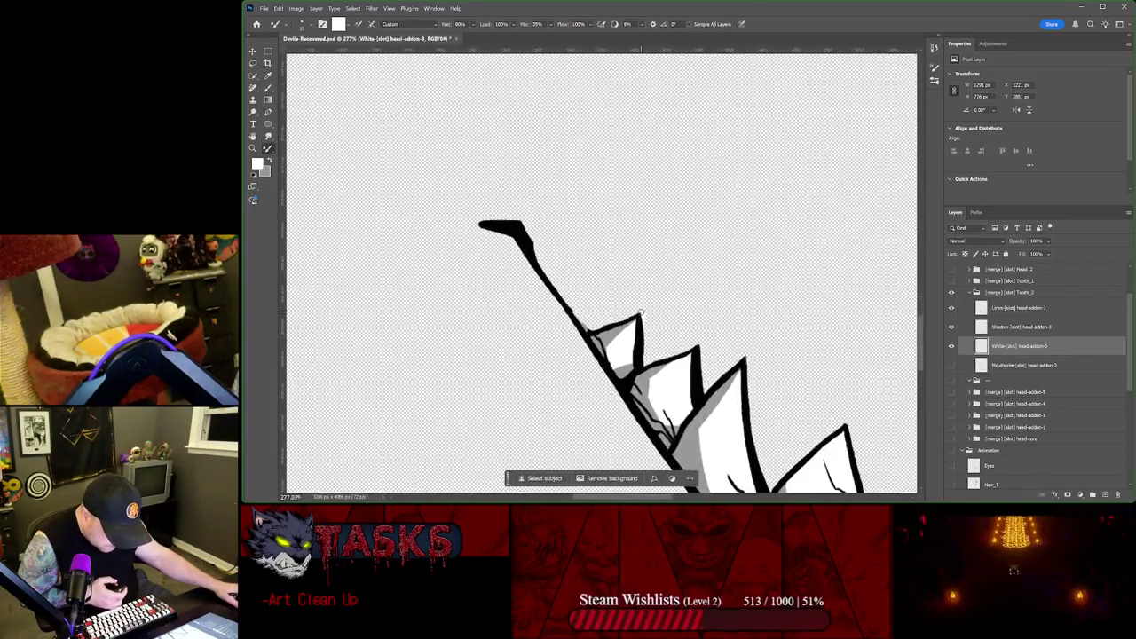
scroll(642, 313, "up", 2)
key("bracketright")
key("bracketright")
key("bracketright")
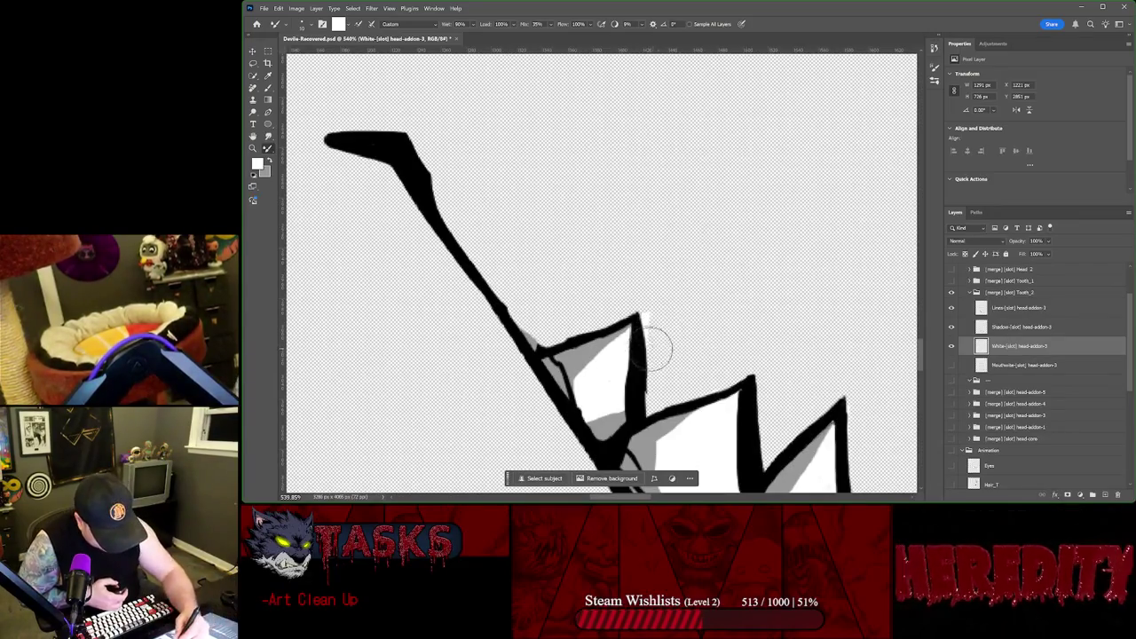
Step: Centre the row of teeth, show the Mouthwhite layer, and collapse the Tooth_2 group
scroll(680, 294, "down", 2)
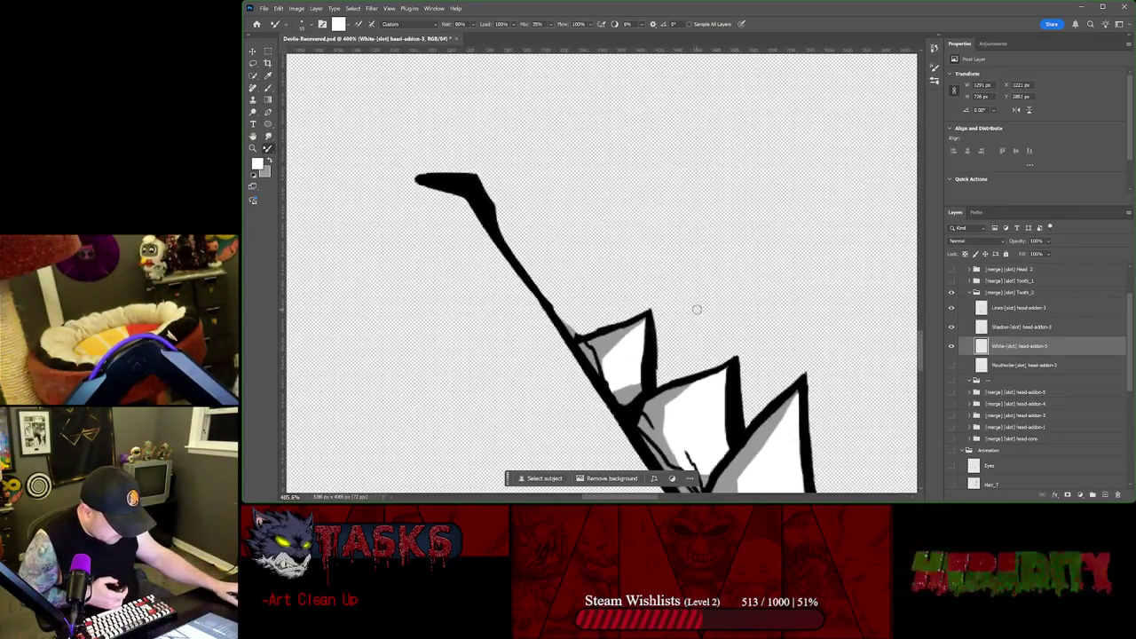
scroll(843, 381, "down", 1)
scroll(808, 355, "up", 1)
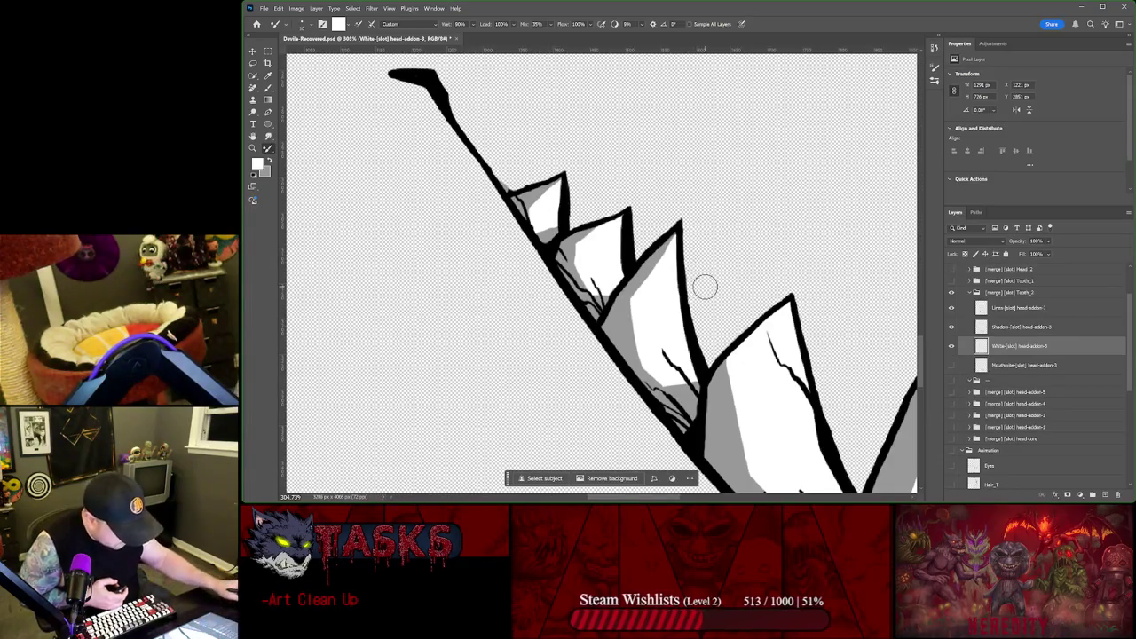
scroll(710, 287, "down", 1)
scroll(736, 302, "down", 1)
left_click_drag(870, 331, 702, 298)
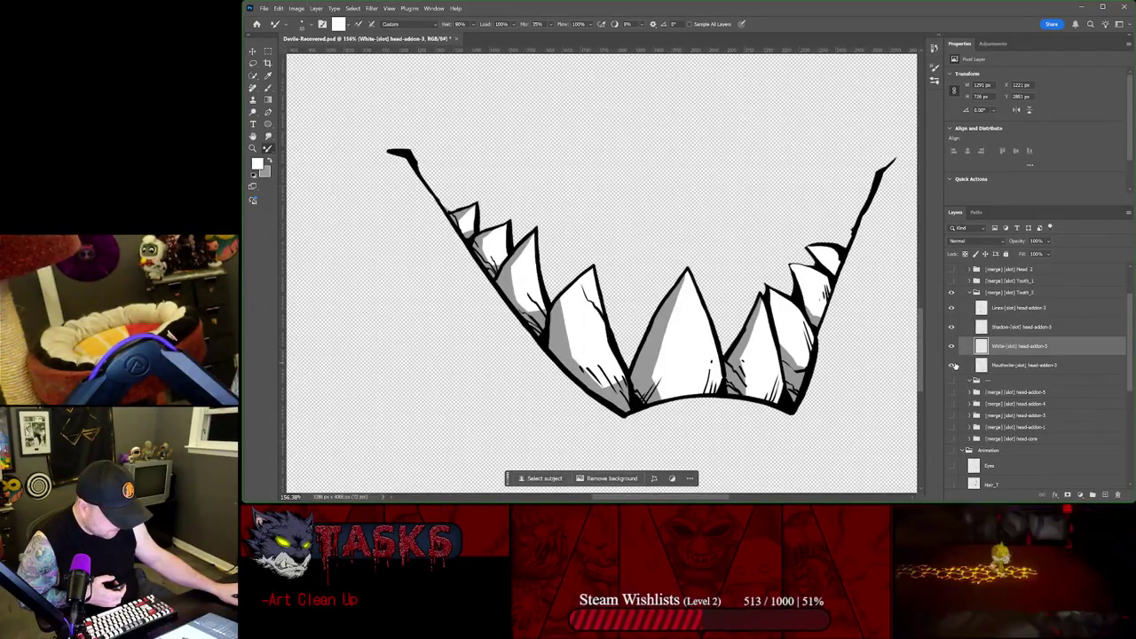
left_click(951, 347)
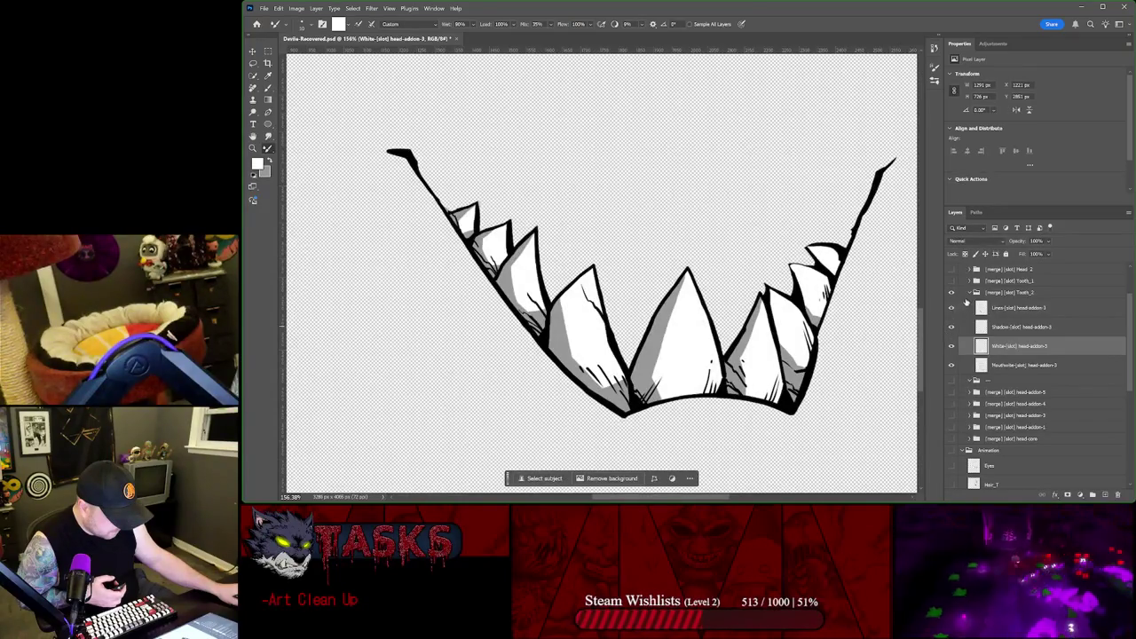
left_click(970, 295)
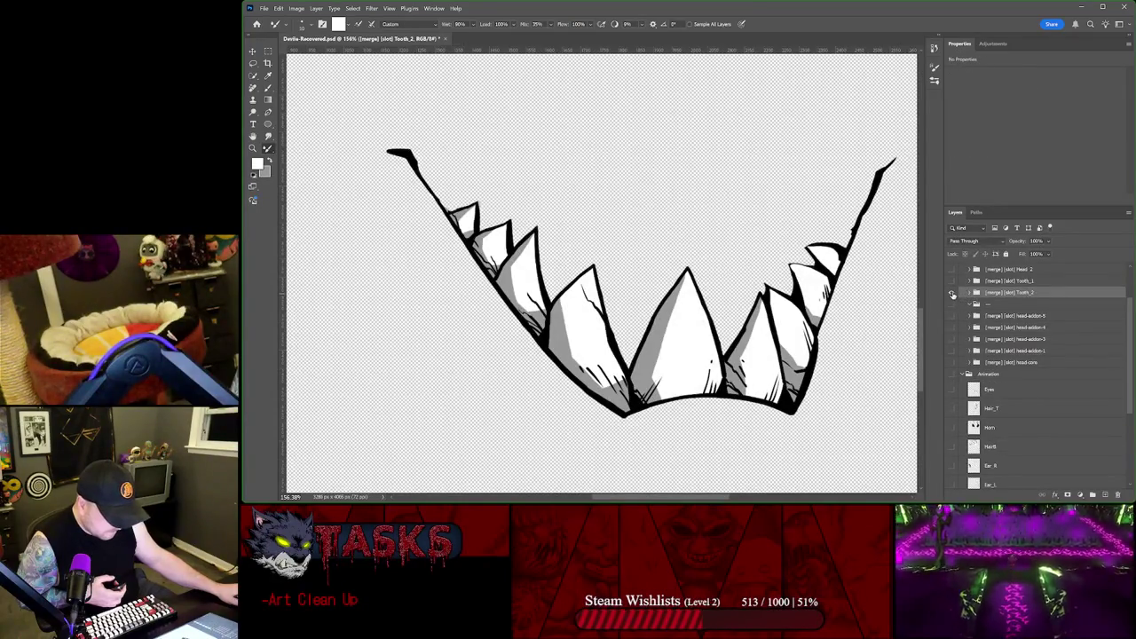
Step: Hide Tooth_2, show the Head_1 jaw layer, and load its shape as a selection
left_click(951, 294)
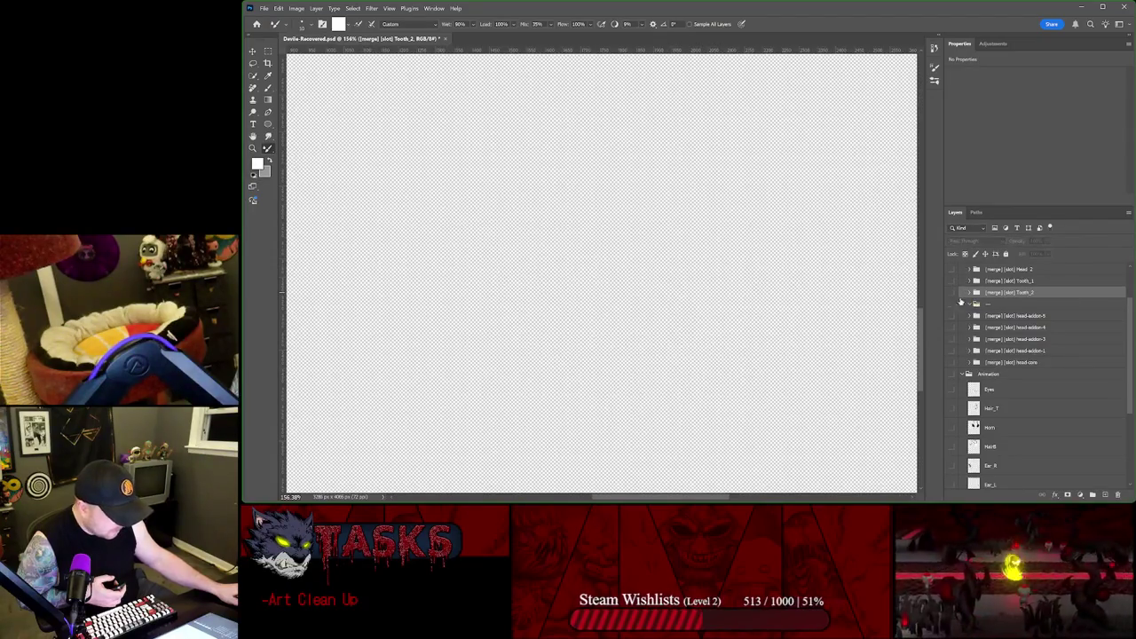
scroll(964, 417, "down", 5)
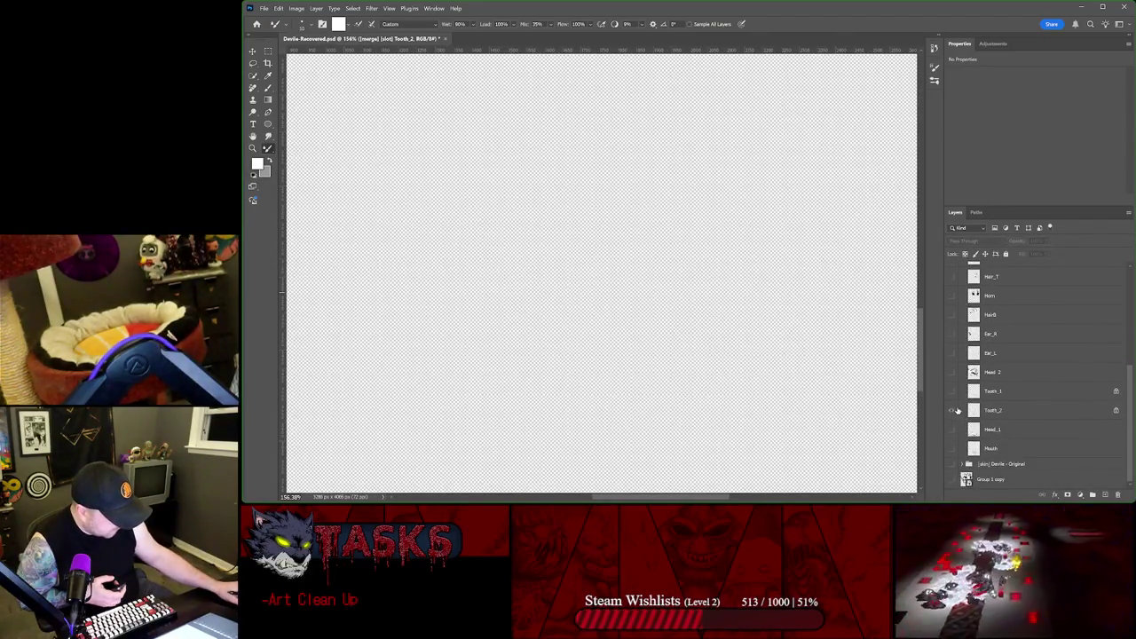
left_click(952, 410)
left_click(952, 410)
left_click(952, 429)
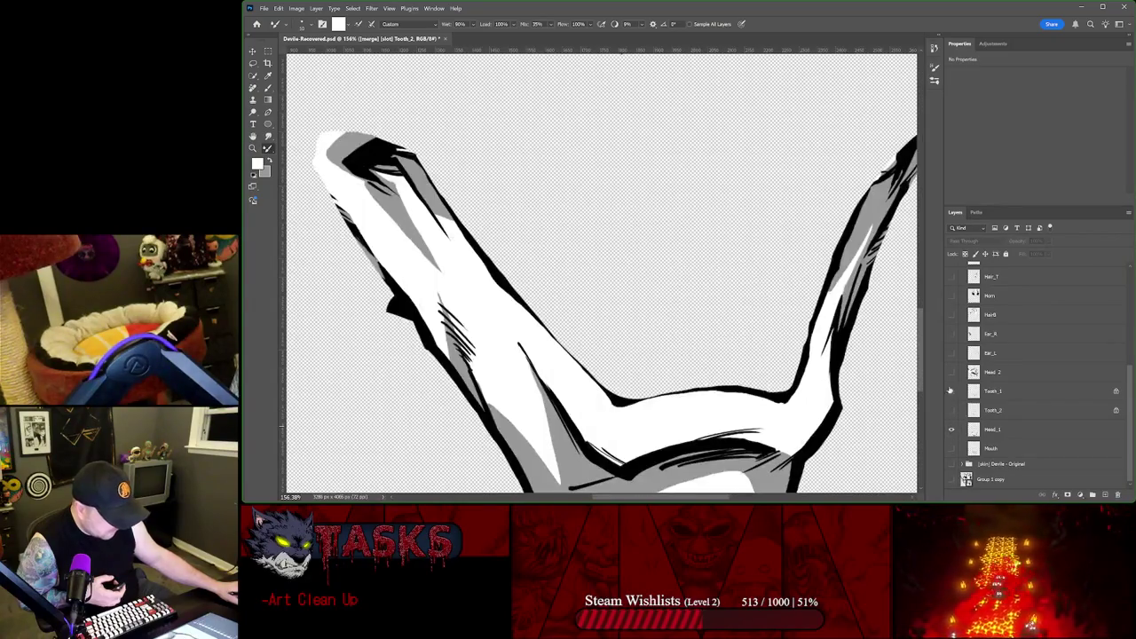
scroll(705, 325, "down", 2)
scroll(706, 324, "down", 1)
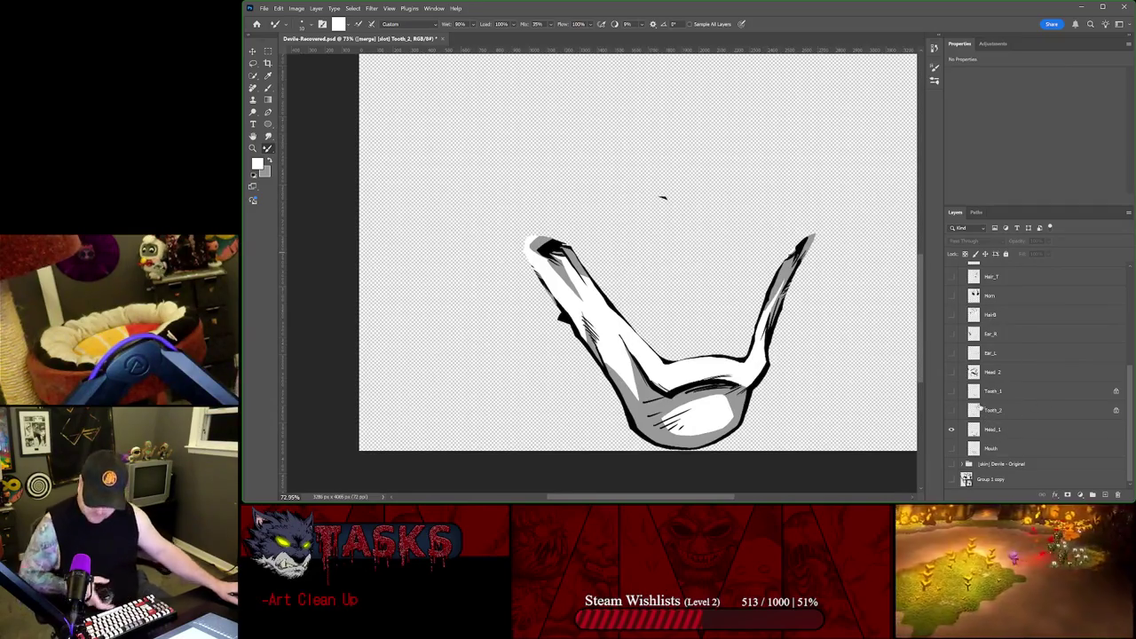
double_click(992, 430)
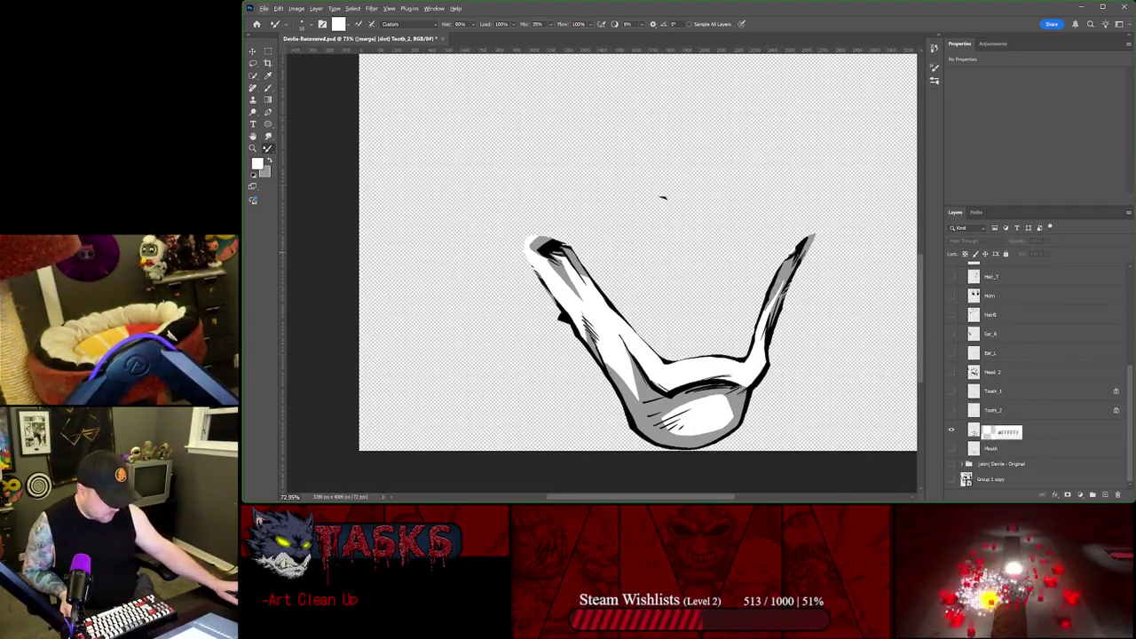
left_click(975, 432, "ctrl")
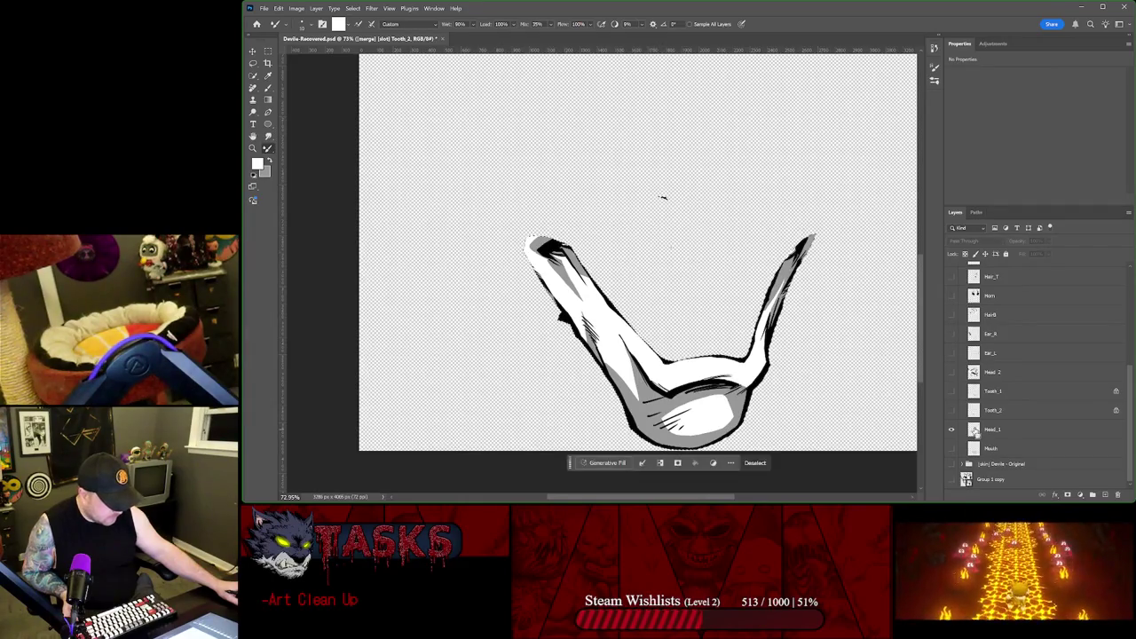
Step: Duplicate the head-core group with Ctrl+J and move the copy above the — group
scroll(990, 390, "up", 5)
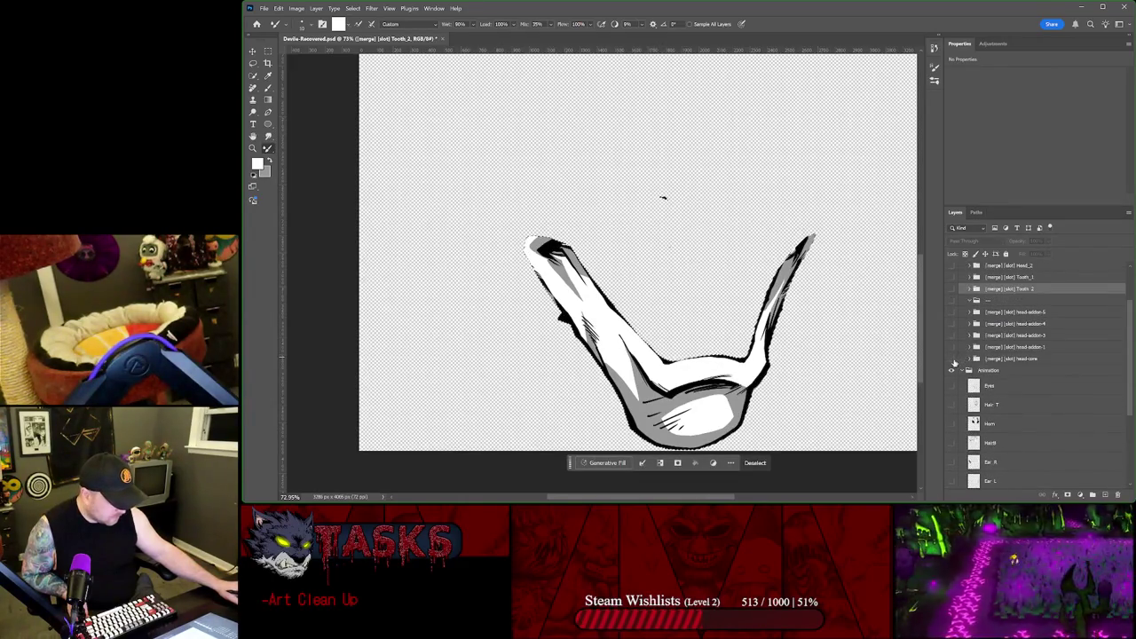
left_click(953, 361)
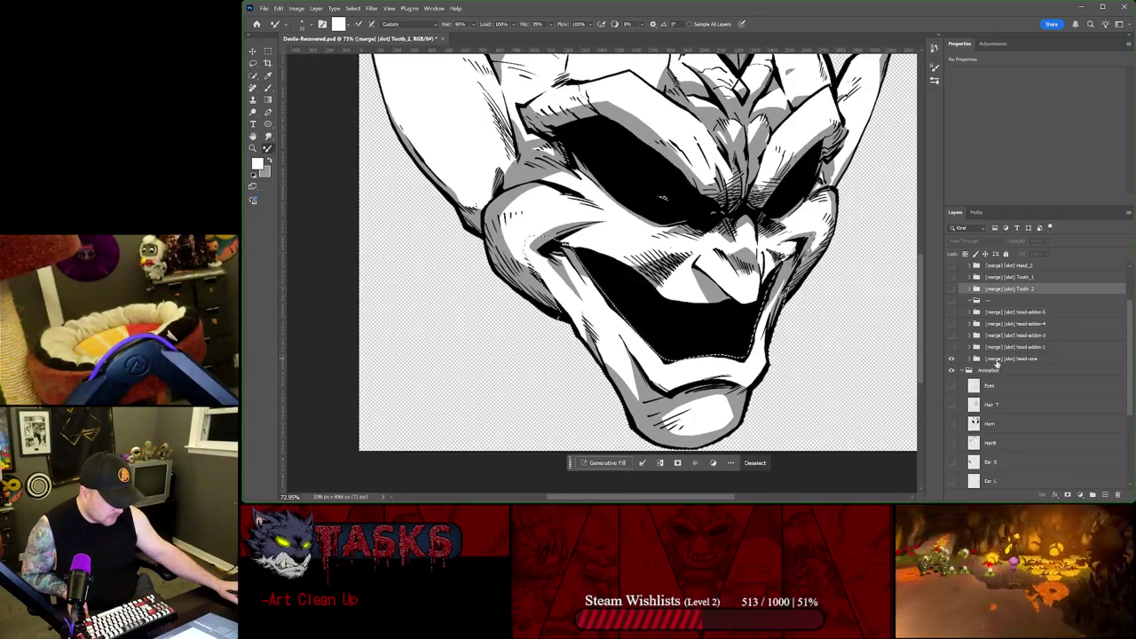
left_click(984, 360)
key("ctrl+j")
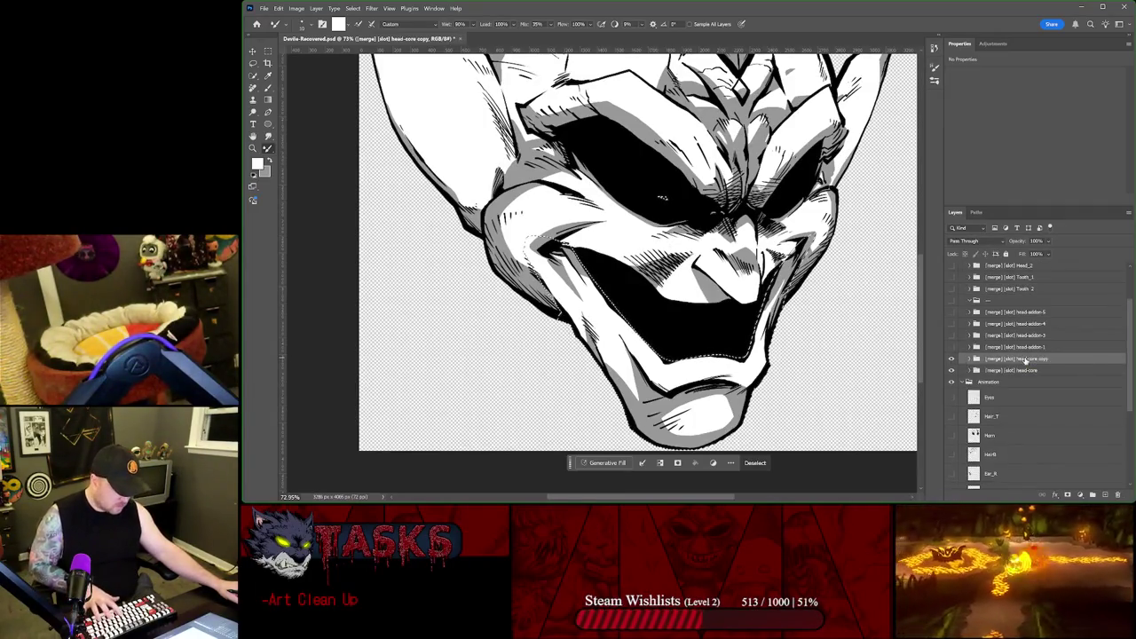
scroll(1022, 369, "up", 1)
left_click_drag(1018, 394, 1021, 332)
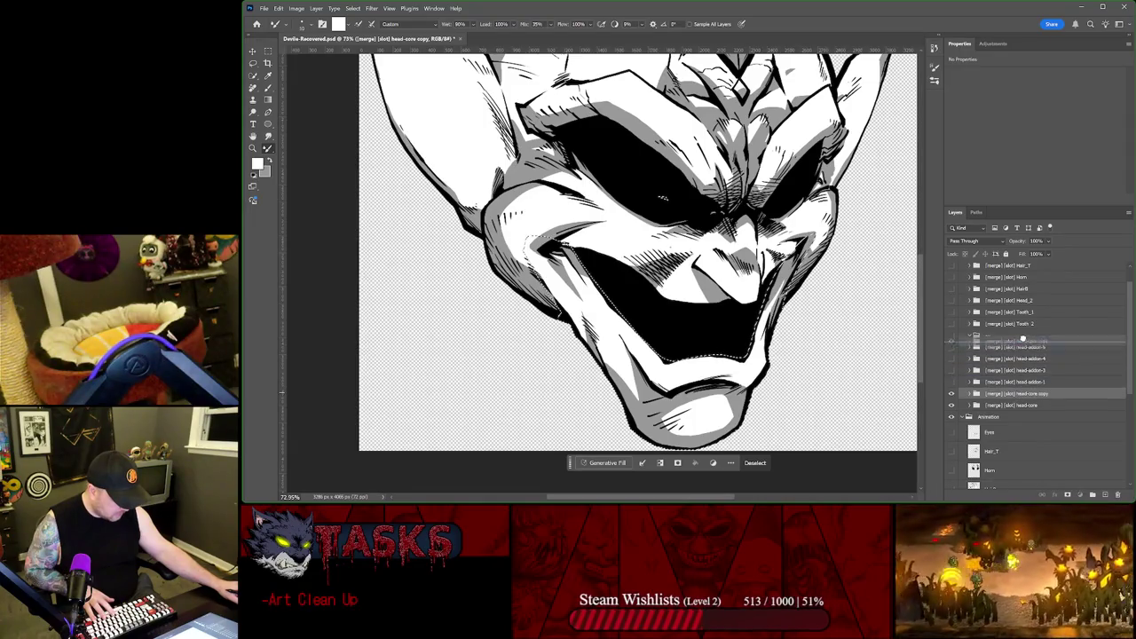
scroll(1021, 343, "down", 2)
scroll(1016, 355, "down", 1)
scroll(1008, 390, "down", 1)
scroll(996, 426, "down", 1)
Step: Rename the head-core copy to Head_1, keeping the original named head-core
double_click(993, 430)
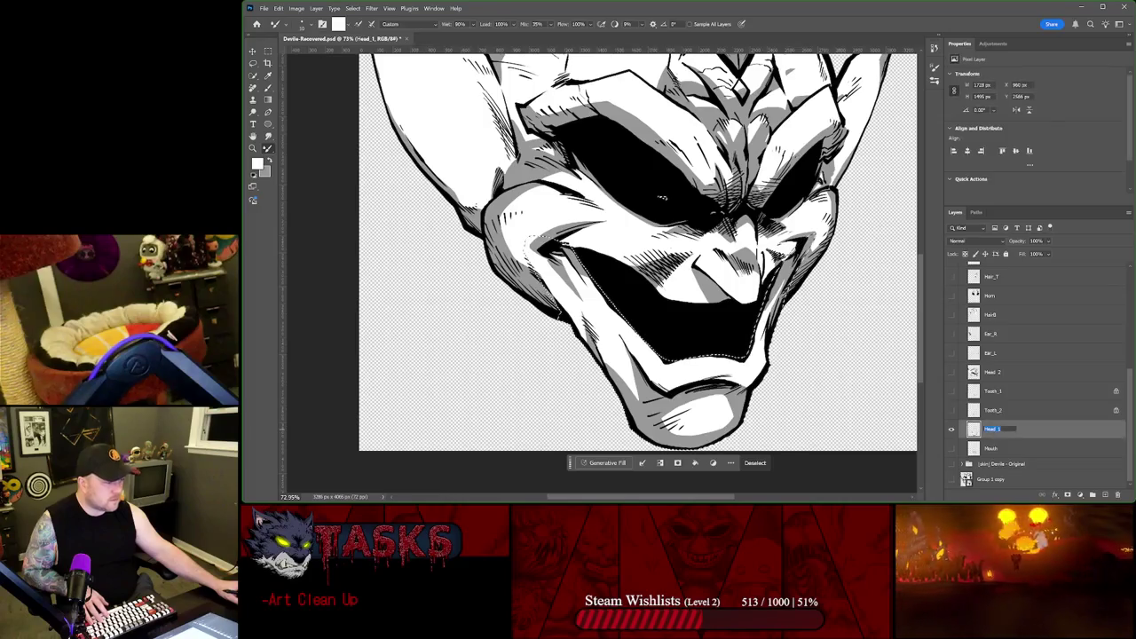
key("shift+Tab")
key("shift+Tab")
scroll(1026, 355, "up", 3)
double_click(1021, 347)
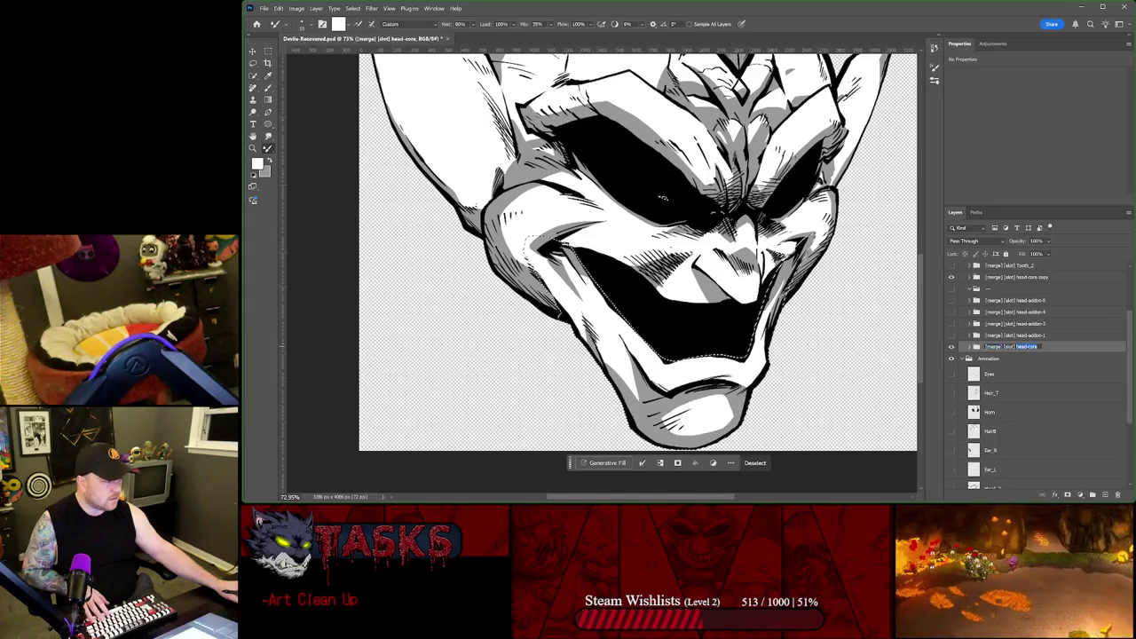
left_click(1067, 336)
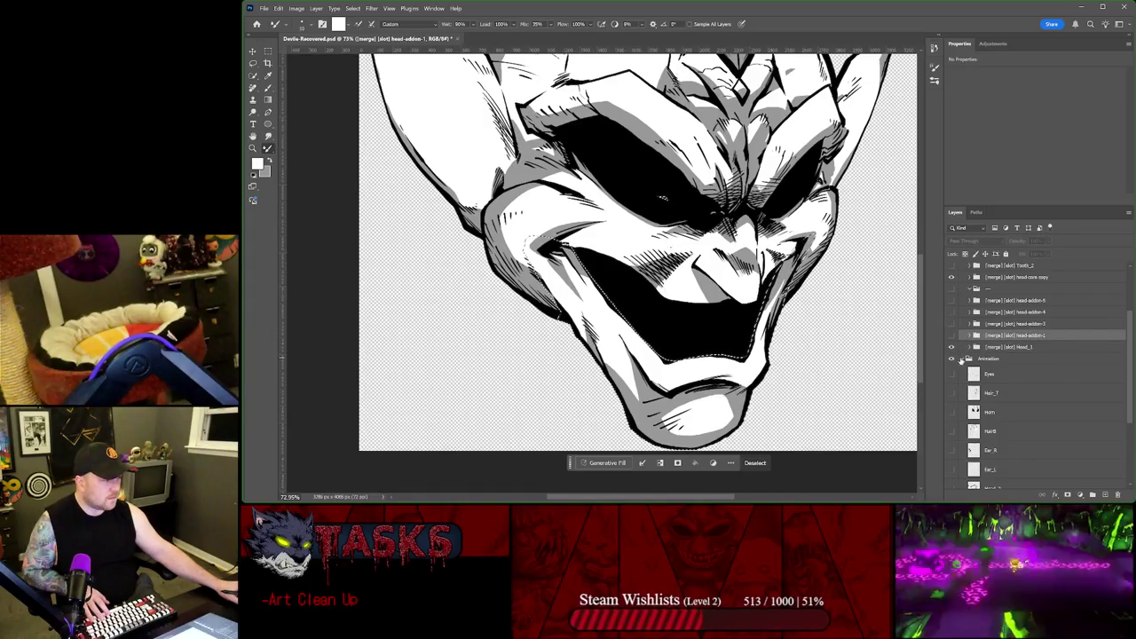
left_click(964, 358)
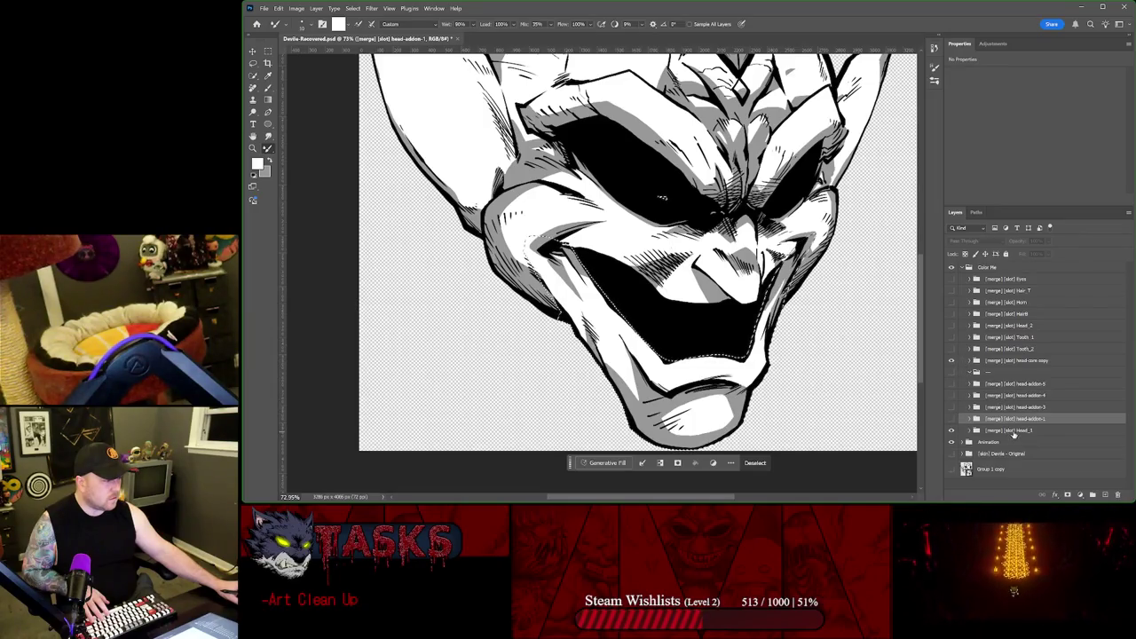
key("ctrl+z")
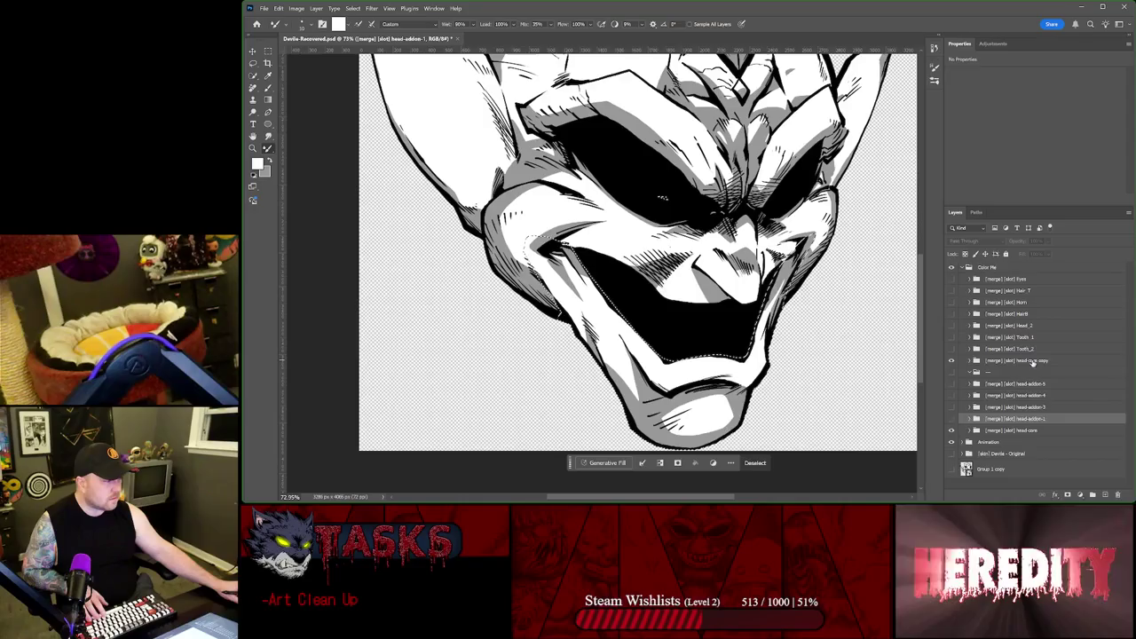
double_click(1029, 361)
left_click_drag(1016, 361, 1105, 367)
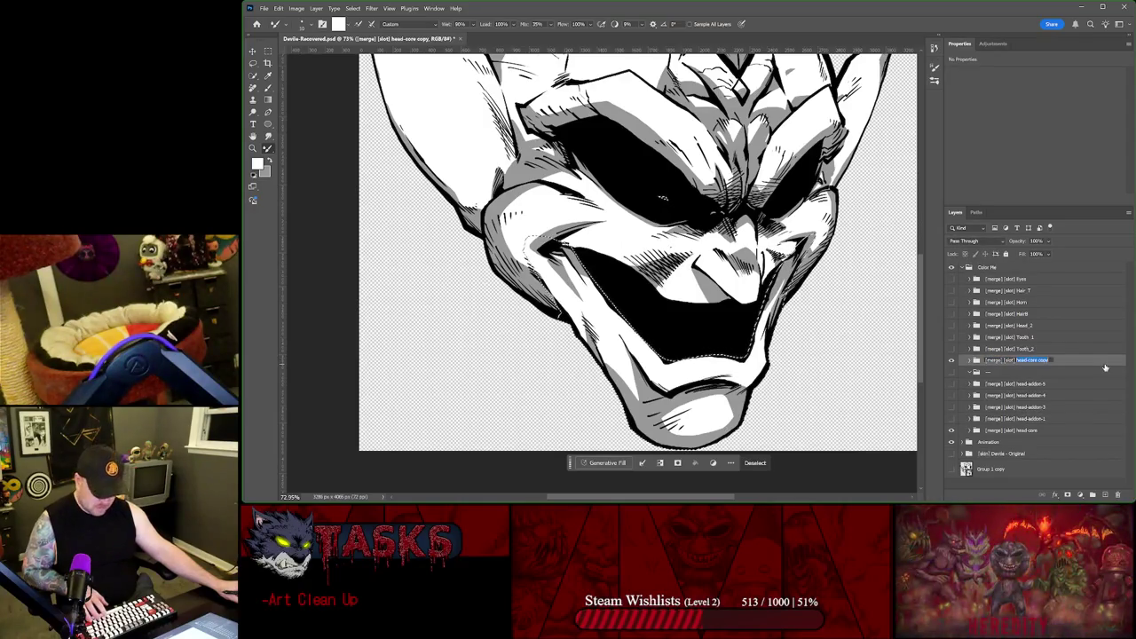
key("Return")
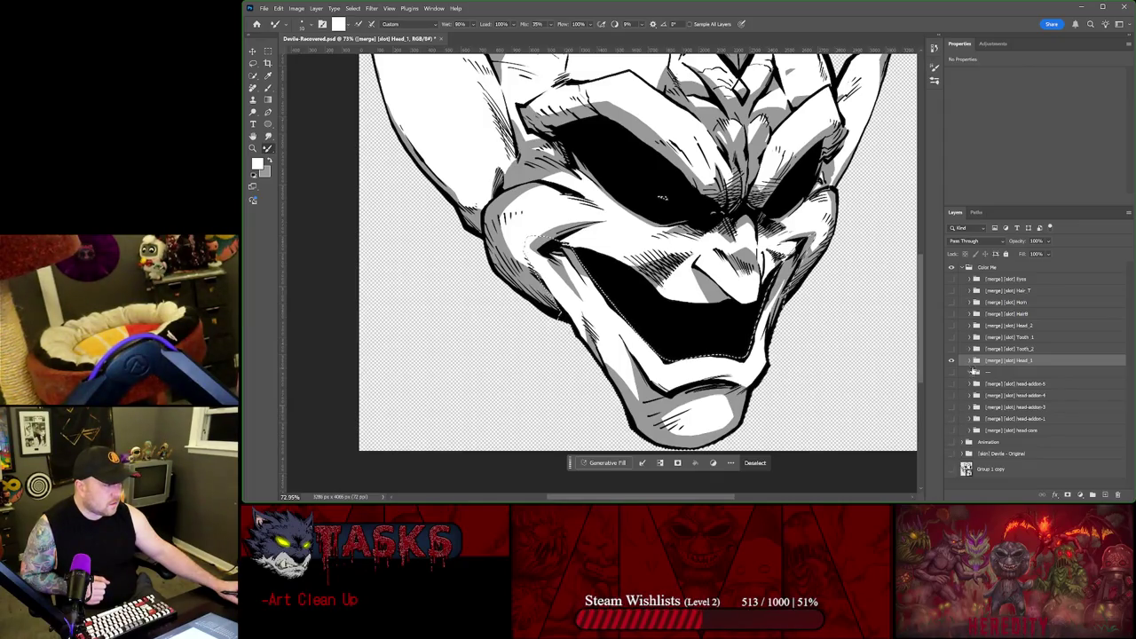
Step: Invert the jaw selection with Select Inverse and expand the Head_1 group
key("m")
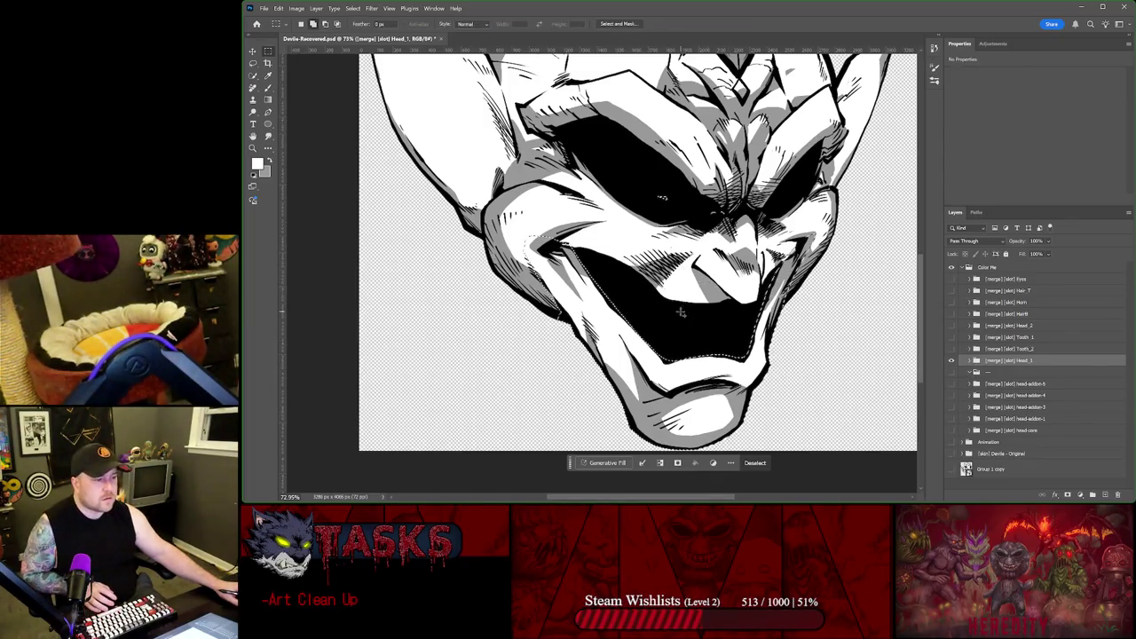
right_click(678, 100)
left_click(711, 113)
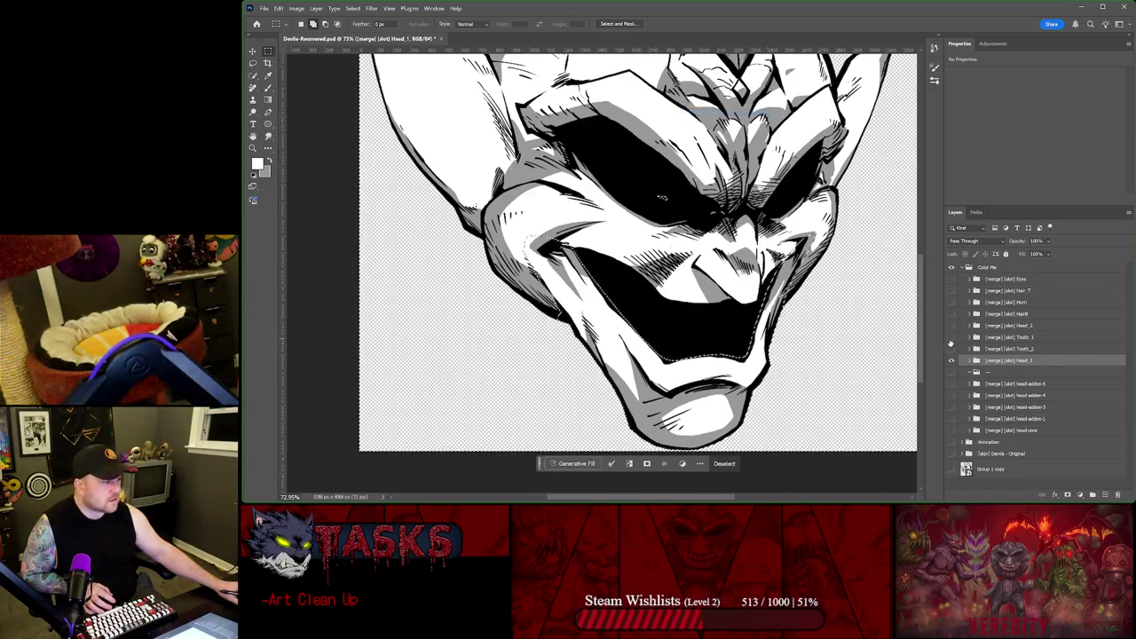
left_click(969, 361)
left_click(1020, 364)
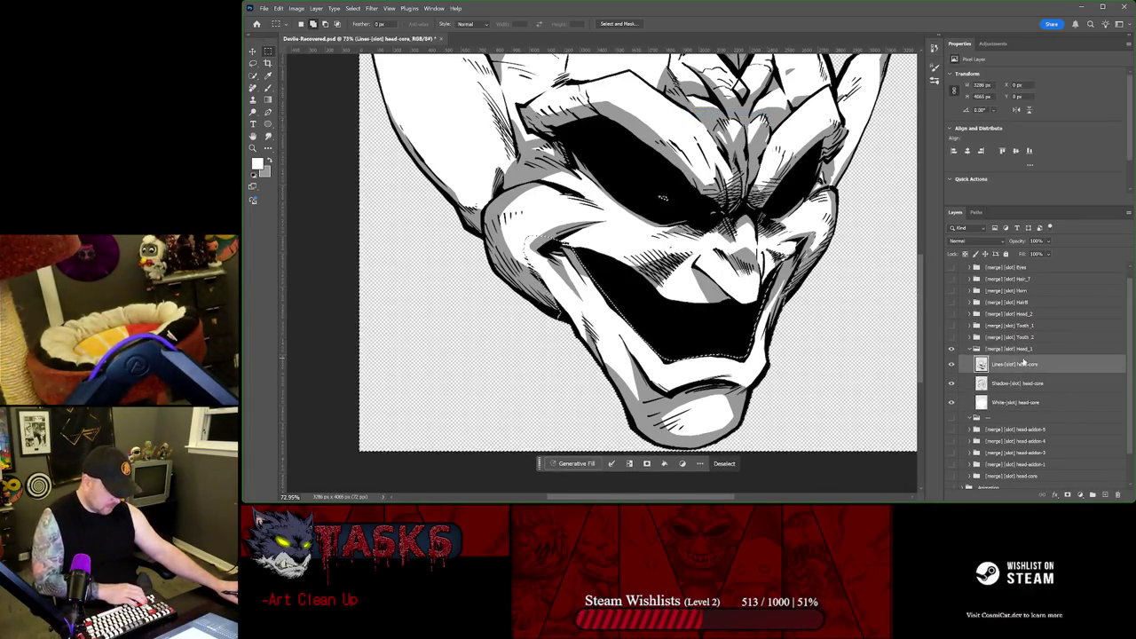
Step: Delete the inverted selection from Head_1's Lines, Shadow and White layers, deselect, and collapse Head_1
key("Delete")
left_click(1017, 383)
key("Delete")
left_click(1016, 402)
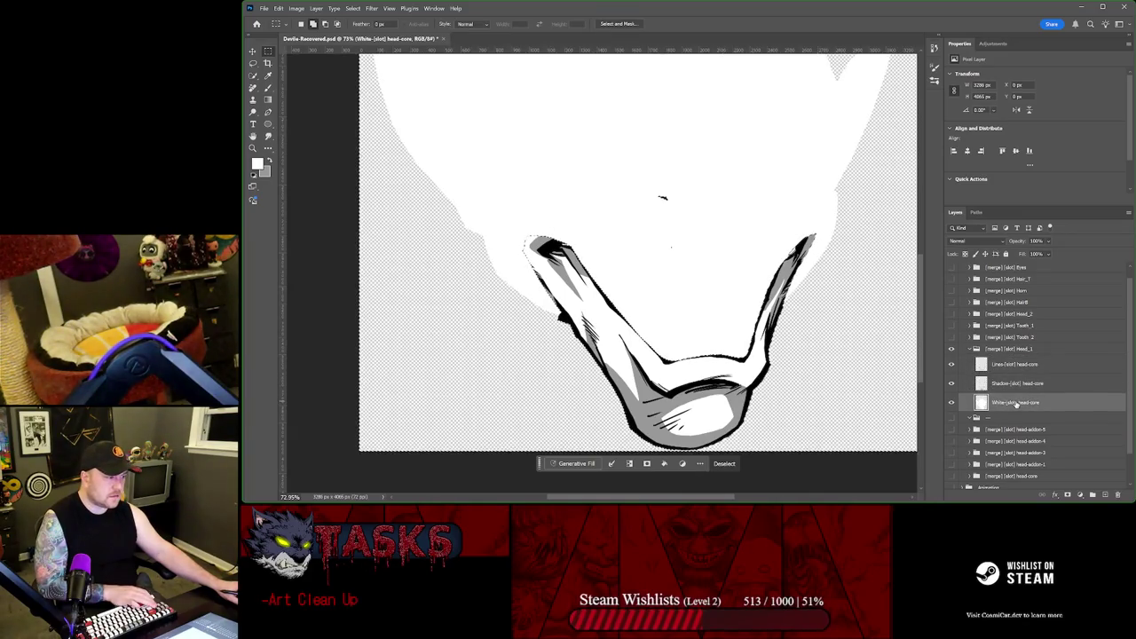
key("Delete")
left_click(1014, 383)
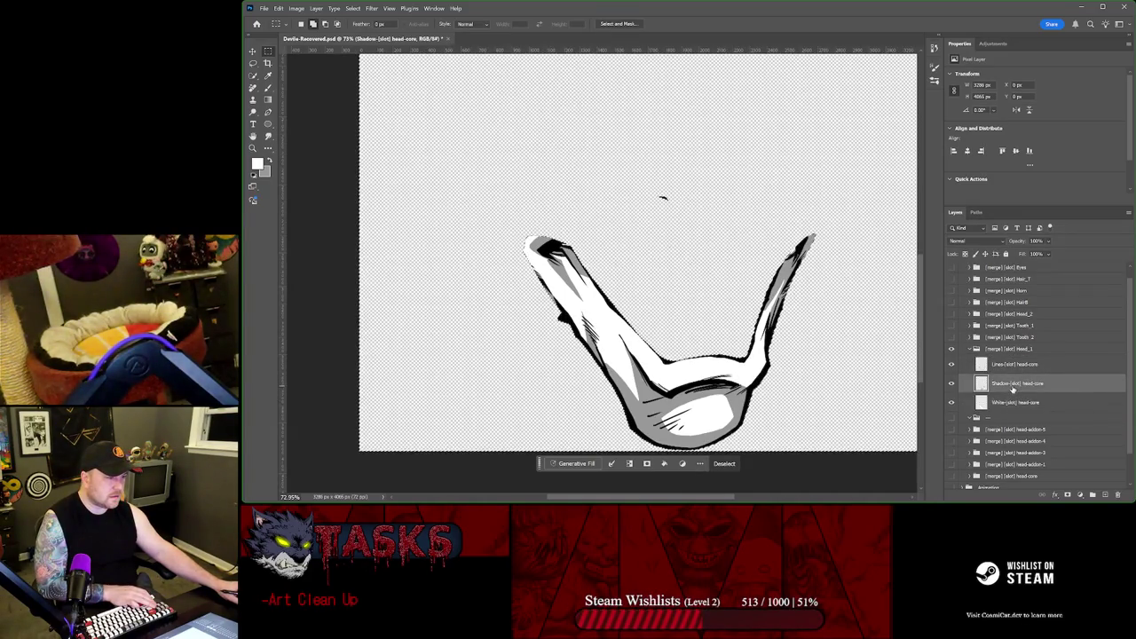
left_click(1012, 368)
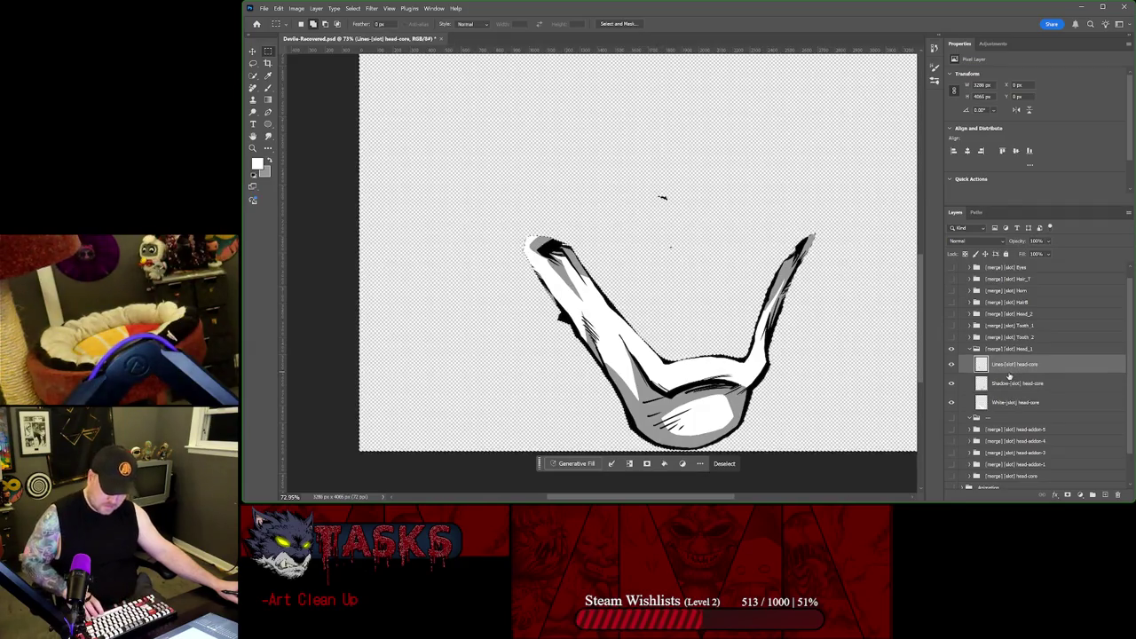
key("ctrl+d")
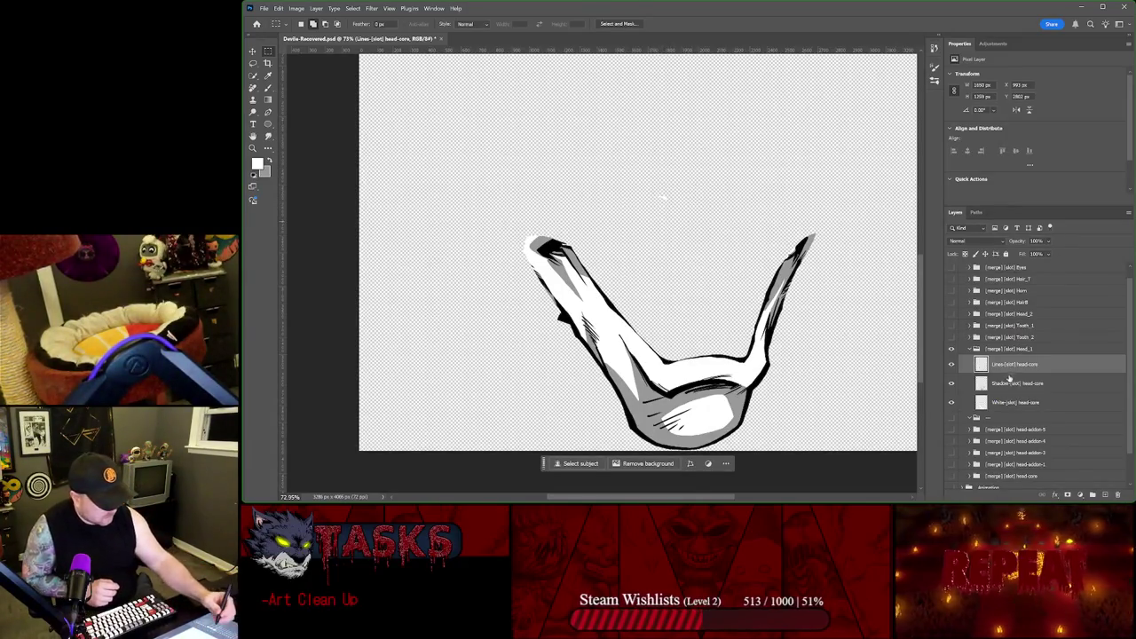
left_click(1015, 402)
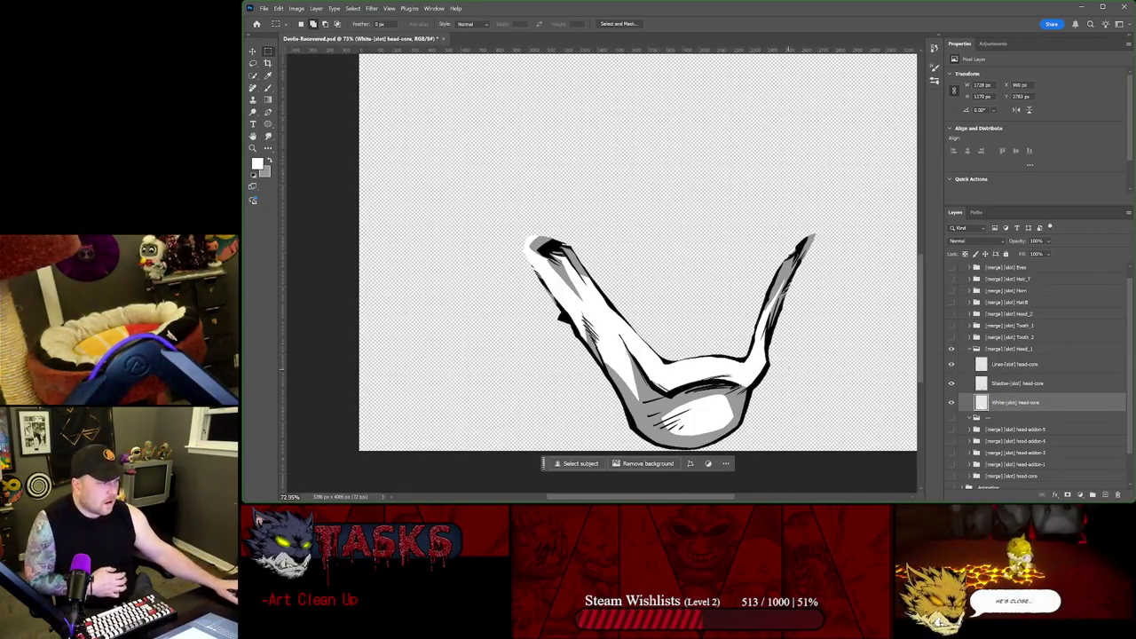
scroll(999, 334, "down", 3)
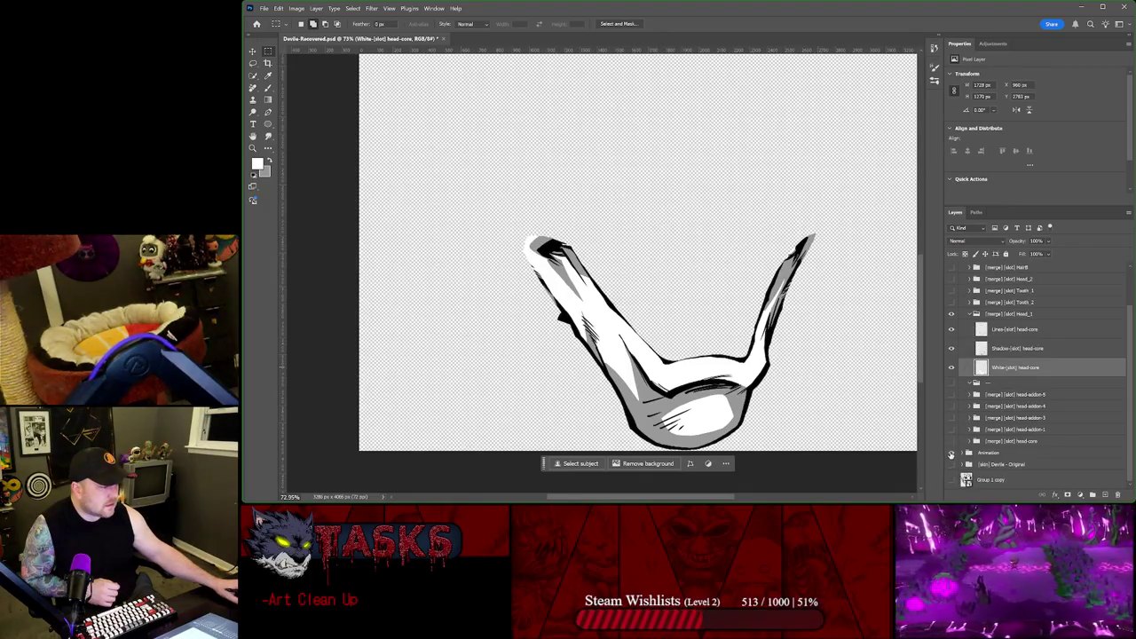
left_click(968, 315)
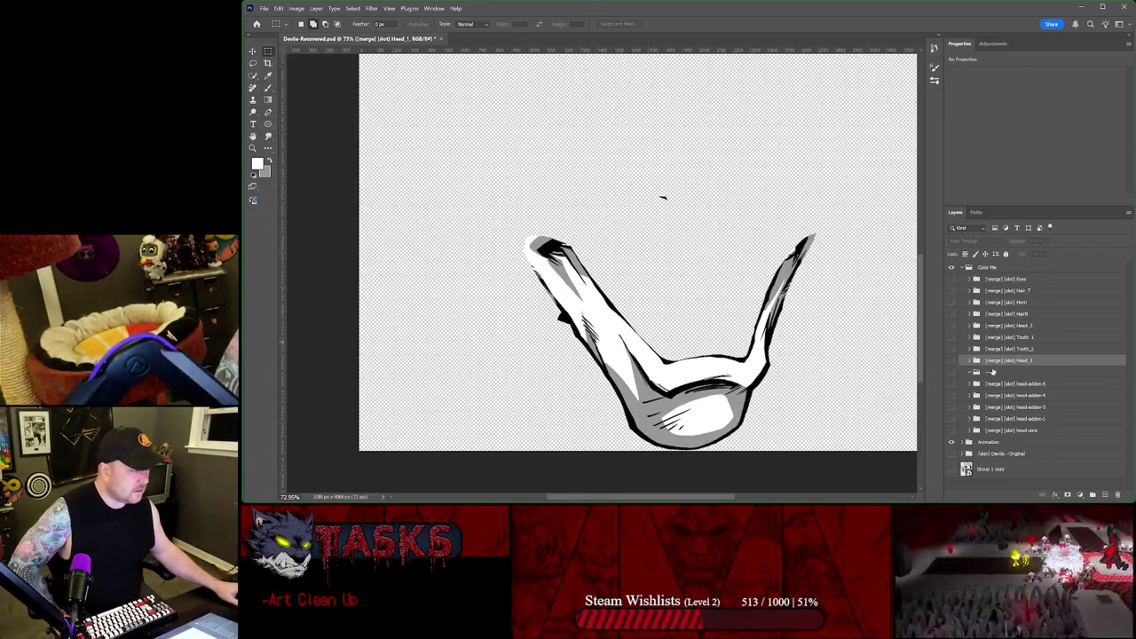
Step: Shift-select the unnamed — group through head-core and delete those groups
left_click(990, 372)
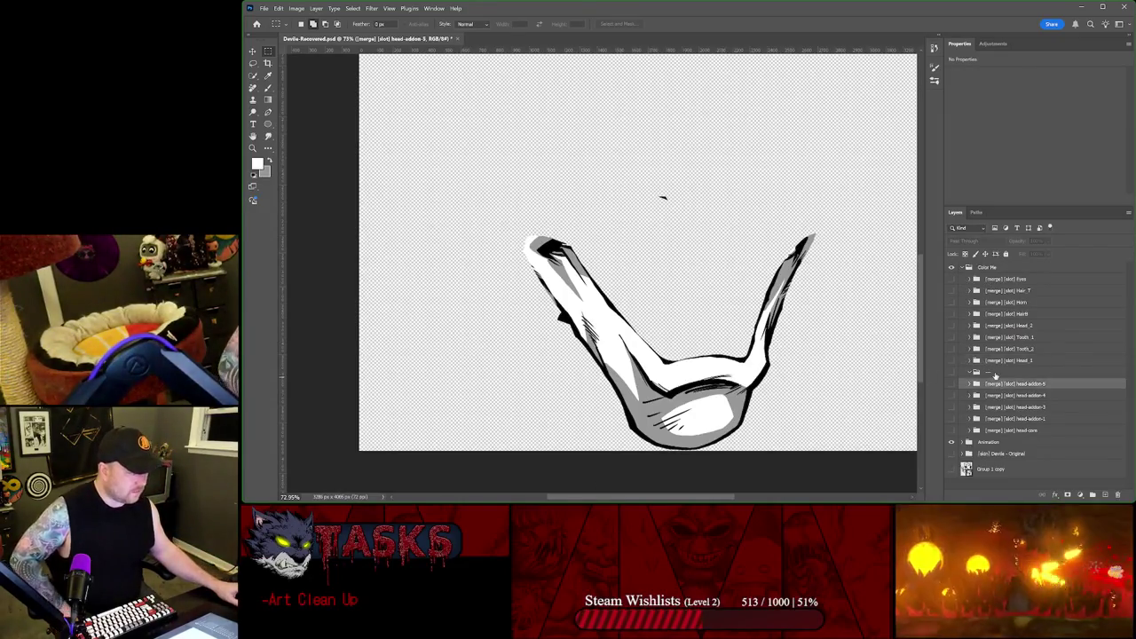
left_click(1009, 431, "shift")
key("Delete")
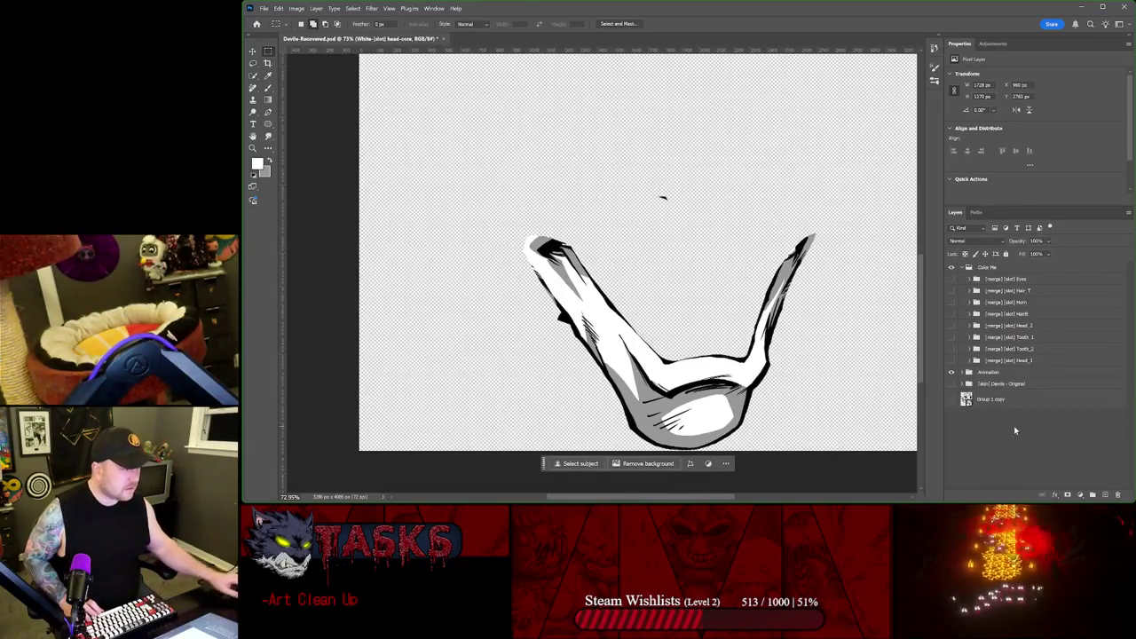
left_click(960, 373)
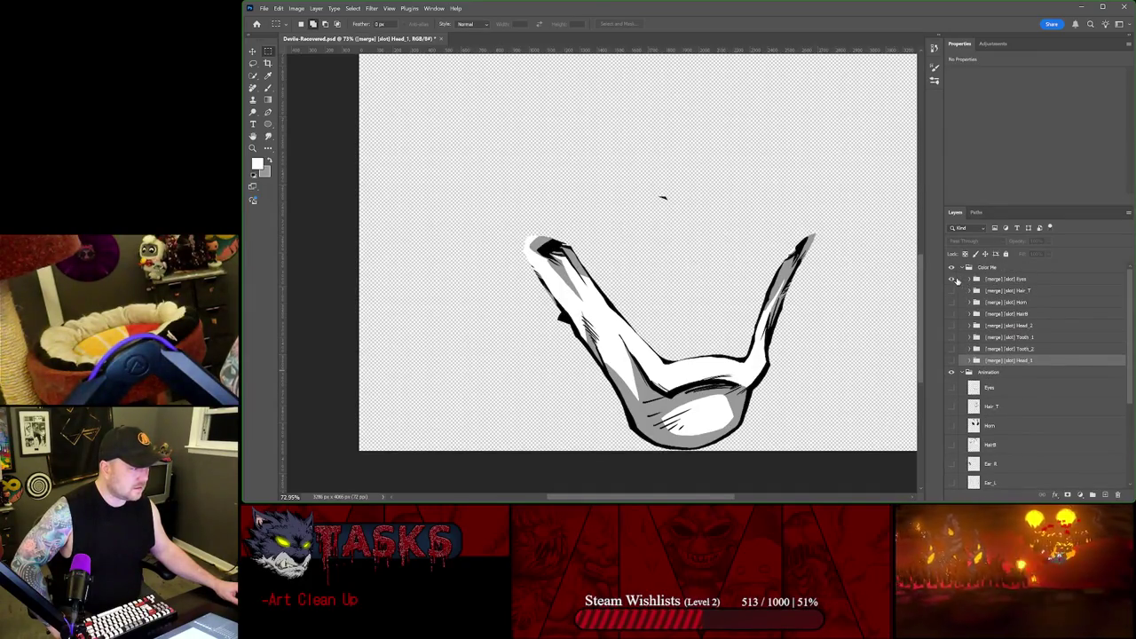
Step: Toggle the Eyes and Hair_T parts on and off, clearing the canvas
left_click(957, 281)
scroll(737, 217, "down", 3)
left_click(954, 280)
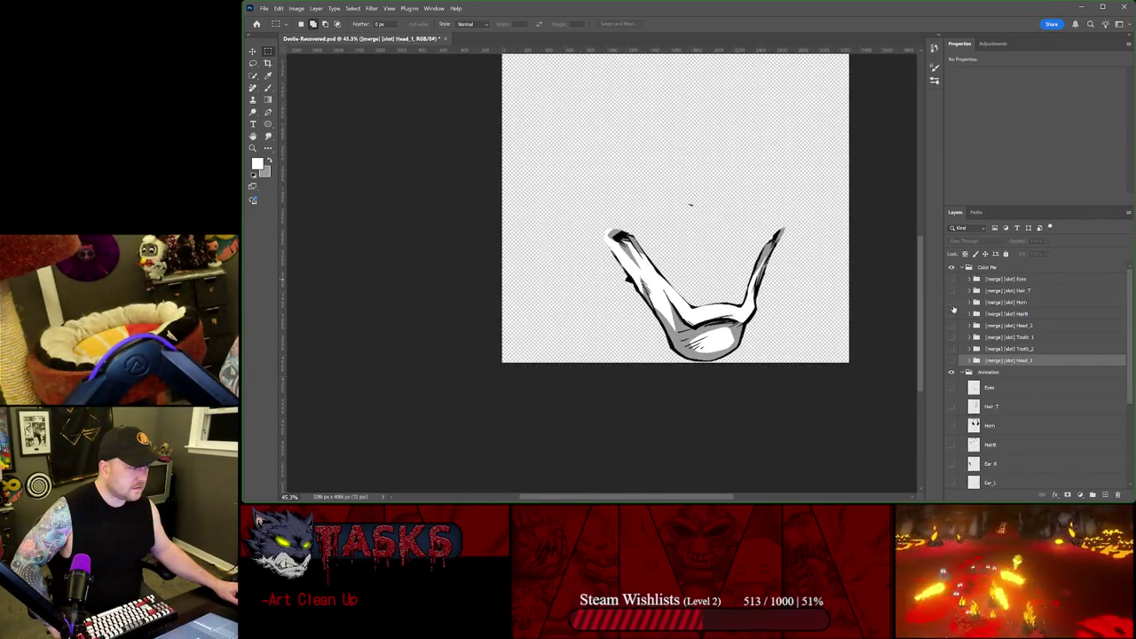
left_click(954, 292)
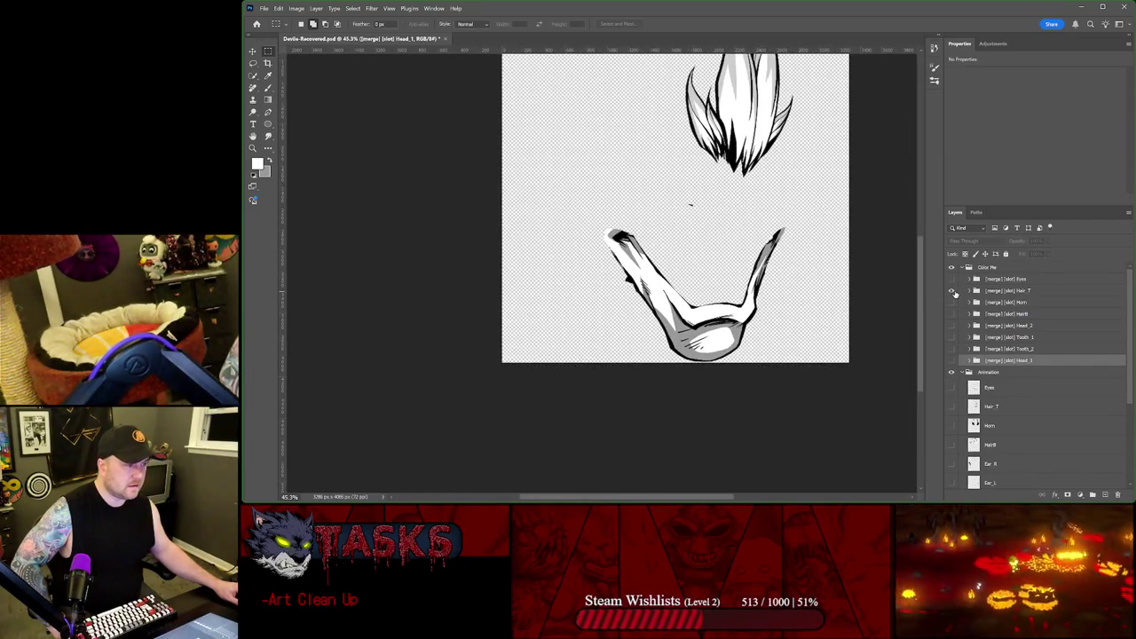
left_click(955, 292)
left_click(954, 337)
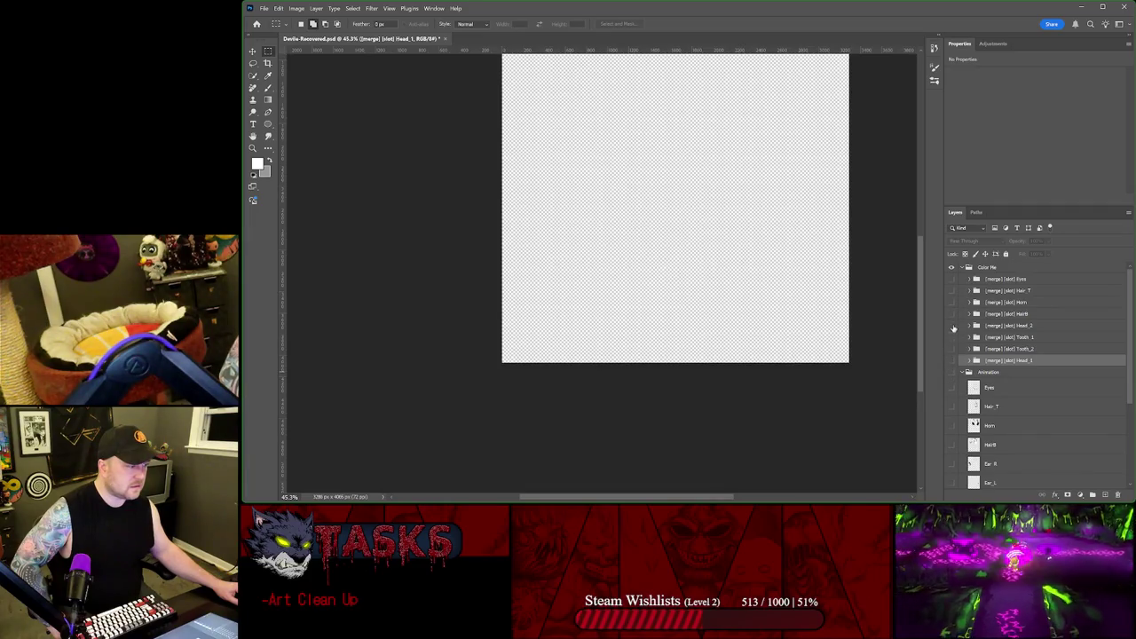
Step: Show the Horn part, inspect its Lines layer, then hide and collapse the Horn group
left_click(951, 302)
scroll(711, 107, "down", 1)
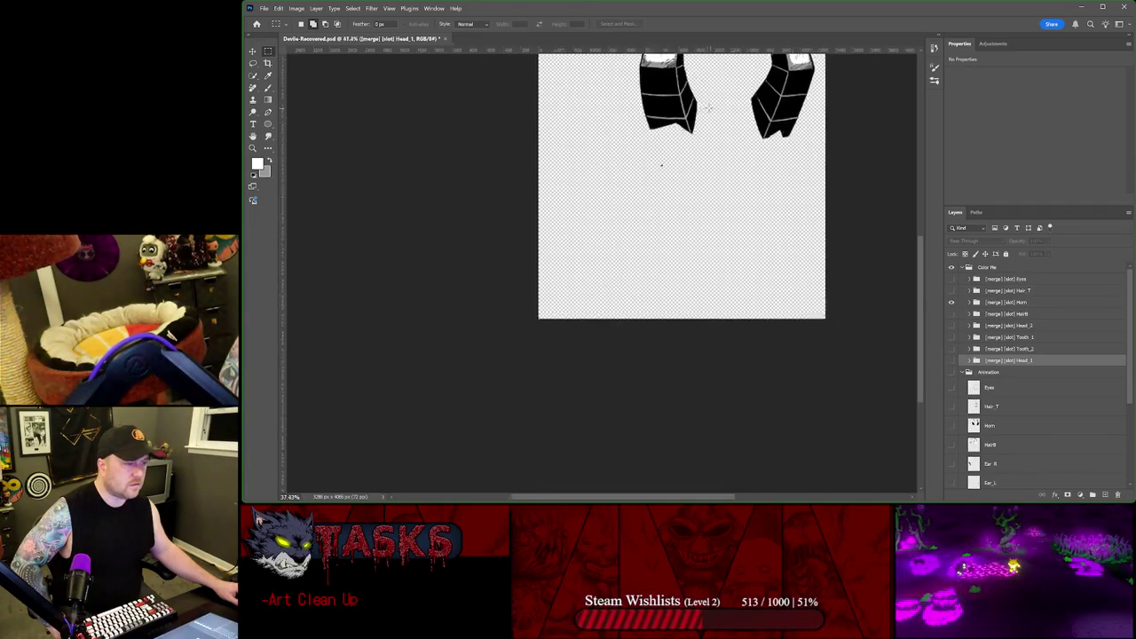
scroll(710, 106, "up", 1)
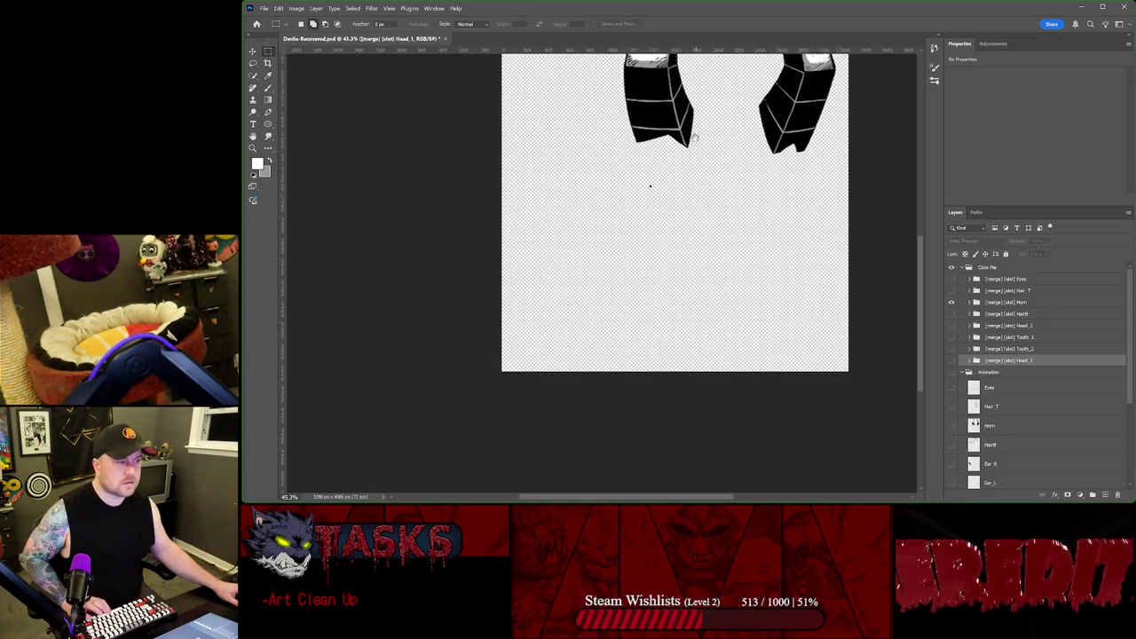
left_click_drag(696, 130, 623, 264)
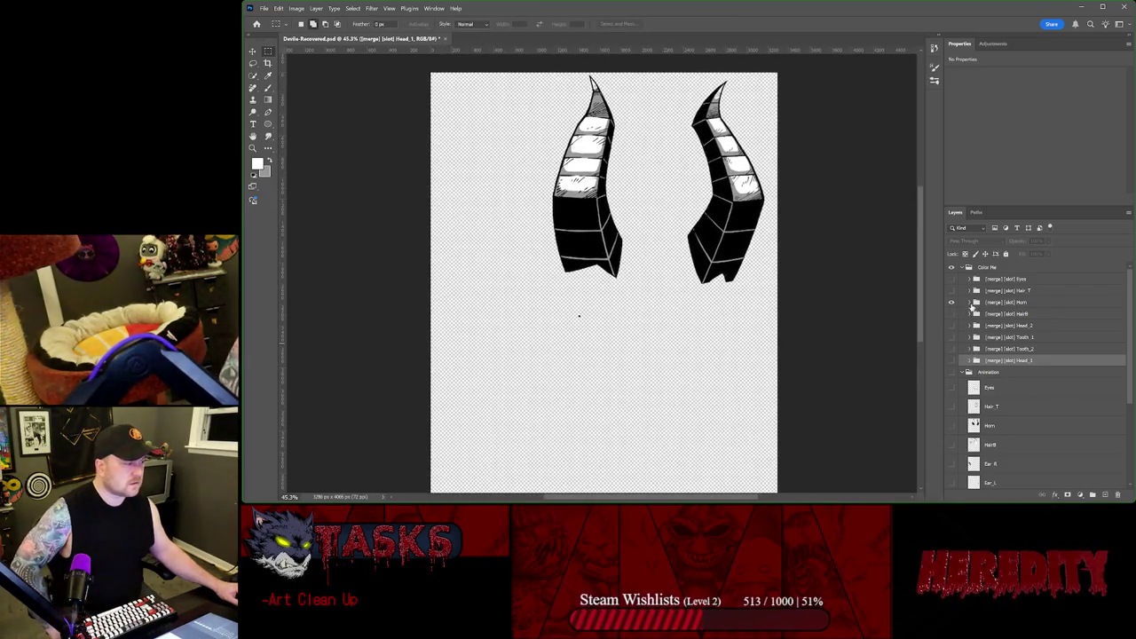
left_click(970, 302)
left_click(1020, 306)
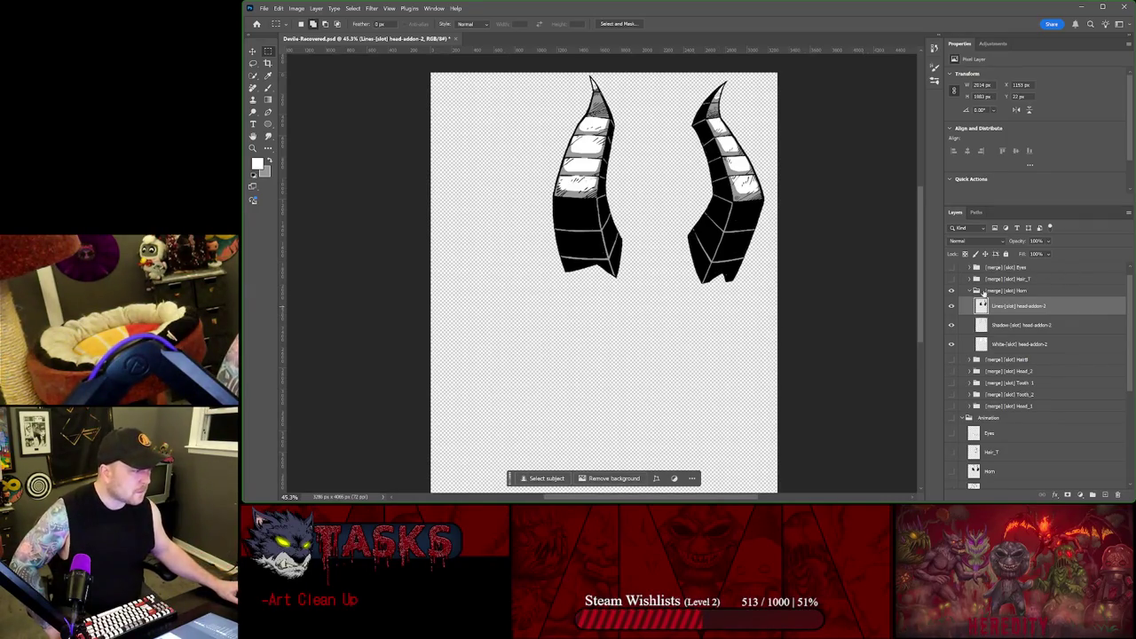
left_click(968, 291)
Step: Check the HairB, Head_2, Tooth and Head_1 parts one at a time
left_click(953, 303)
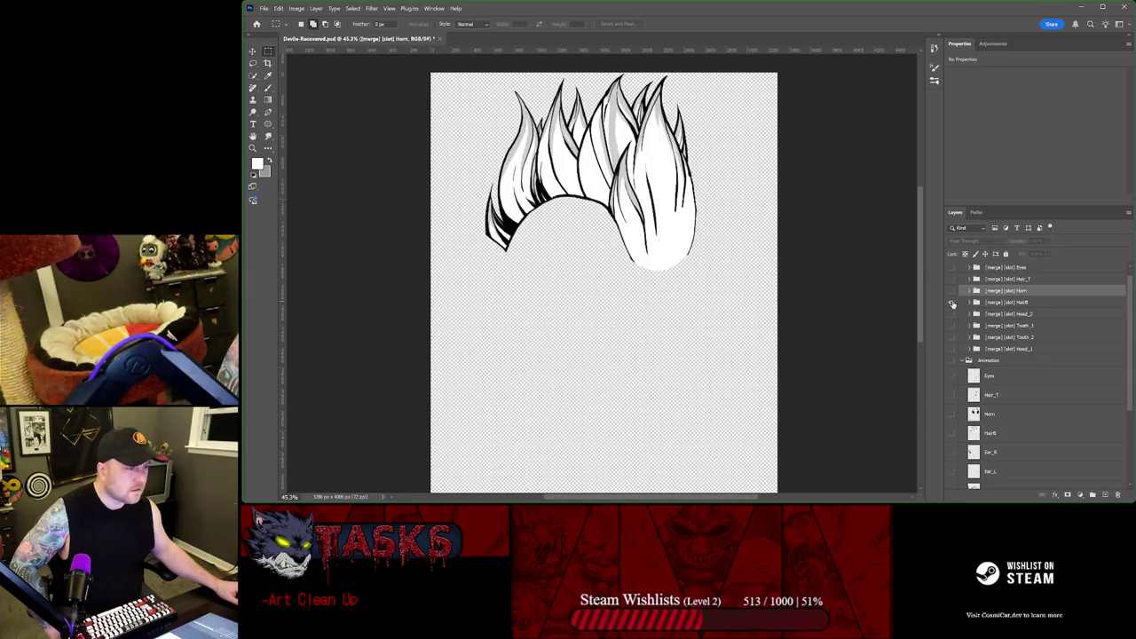
left_click(953, 302)
left_click(953, 315)
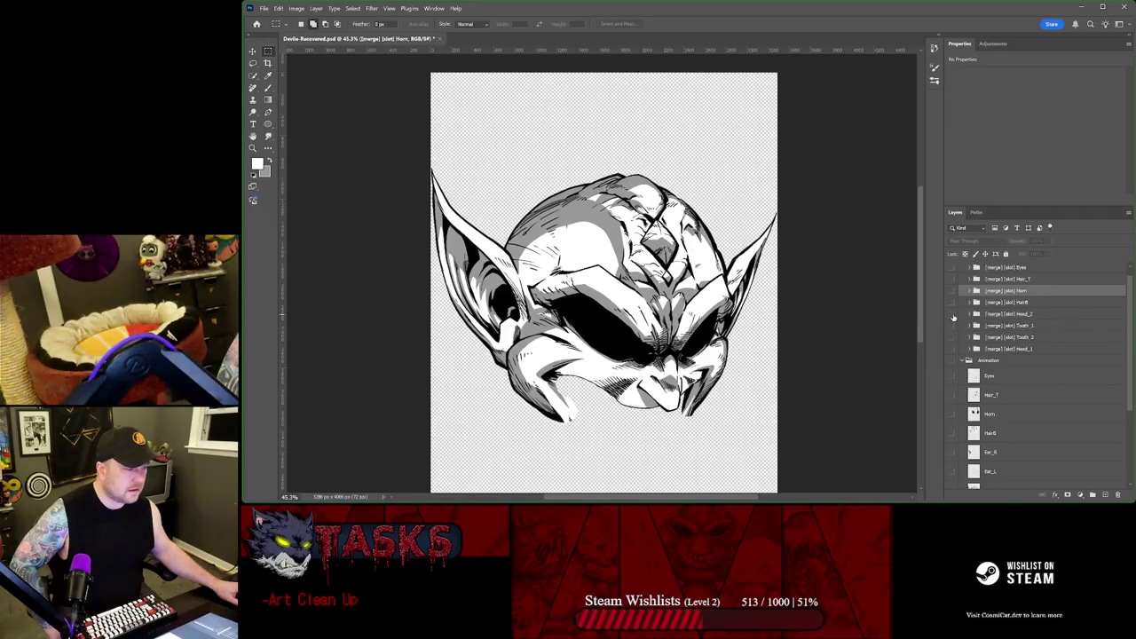
left_click(953, 316)
left_click(954, 326)
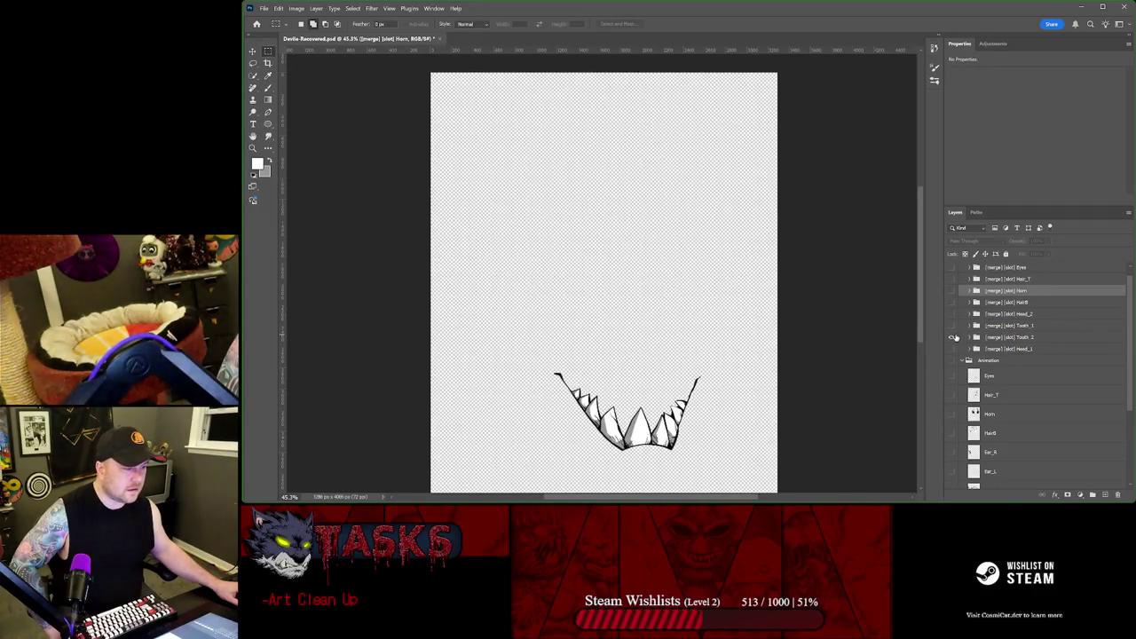
left_click(952, 348)
Step: Fit the document, hide Tooth_2 and Head_1, then make every Color Me part visible
key("ctrl+0")
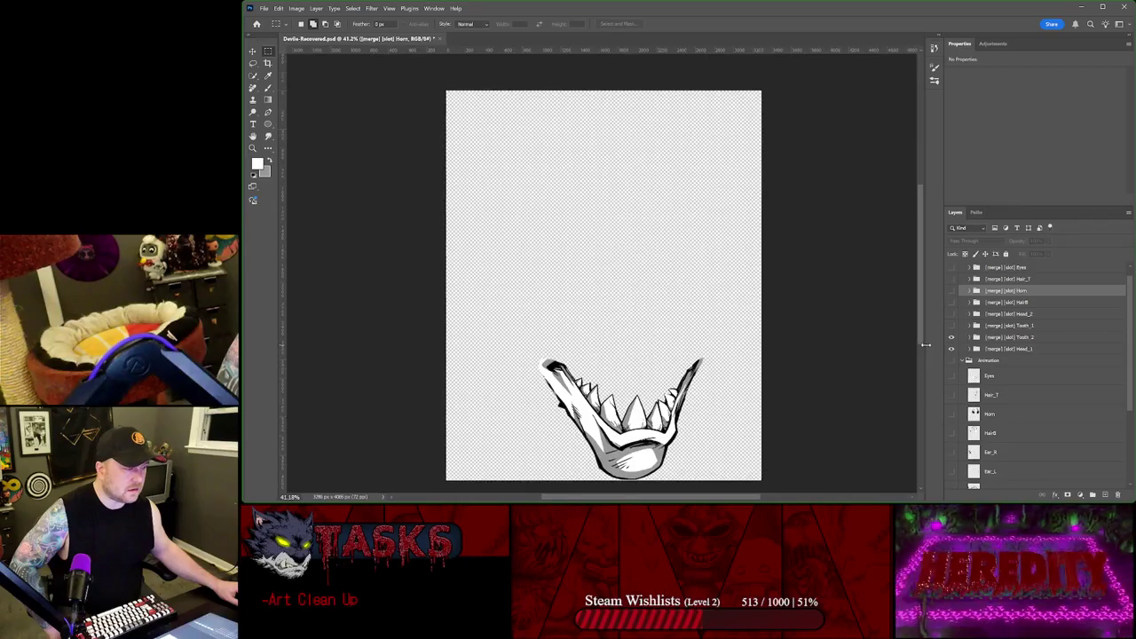
scroll(954, 348, "down", 2)
scroll(986, 316, "down", 1)
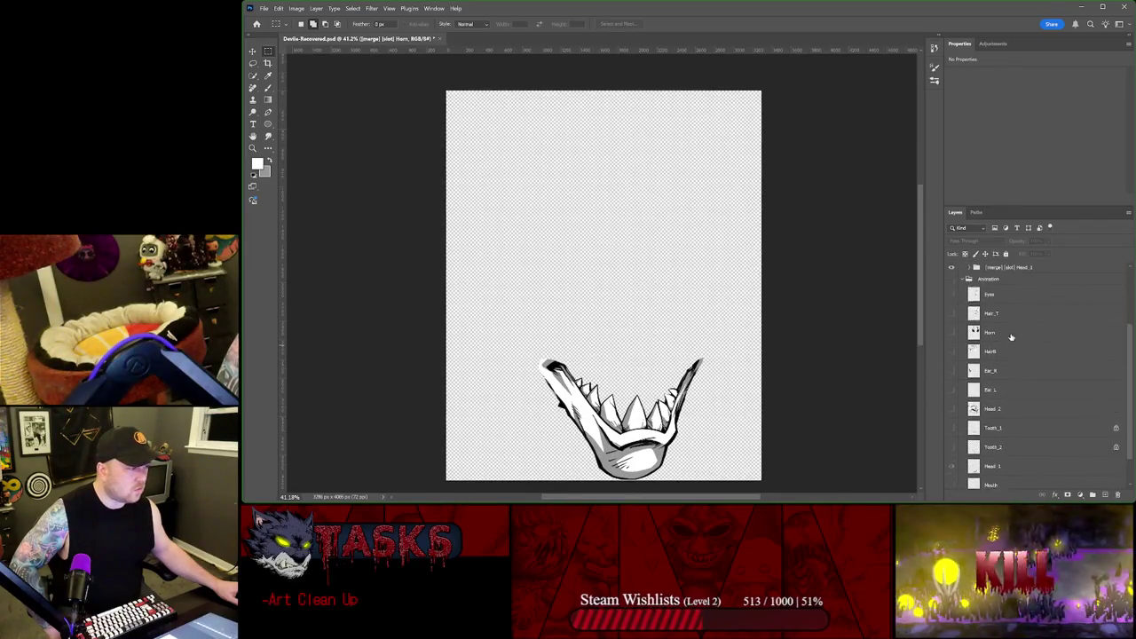
left_click(951, 280)
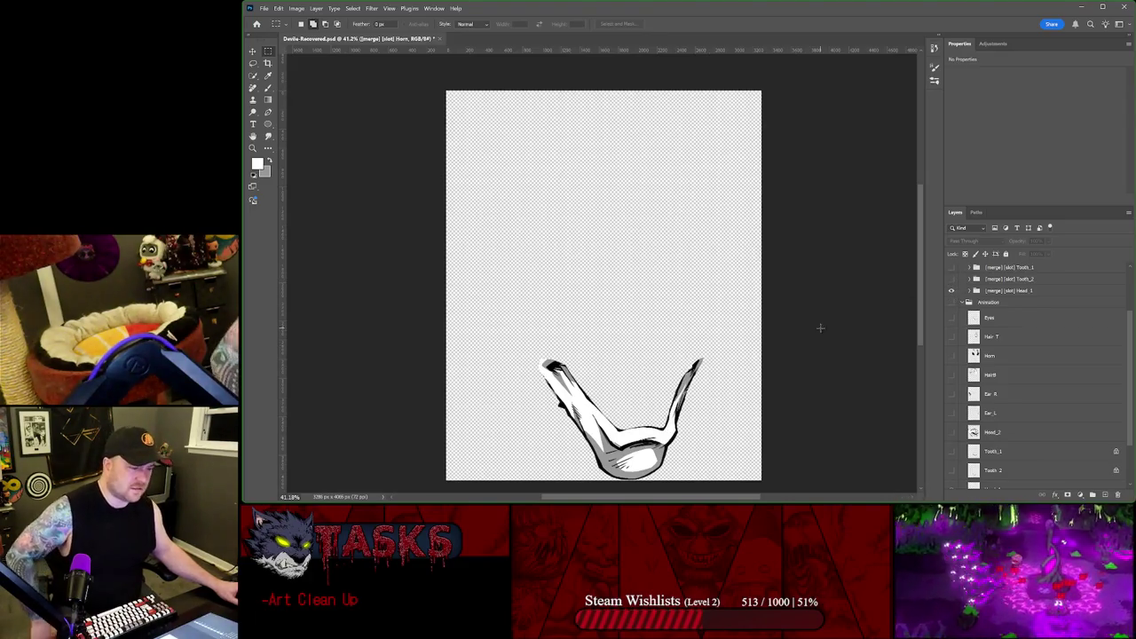
scroll(702, 373, "down", 2)
scroll(683, 369, "up", 1)
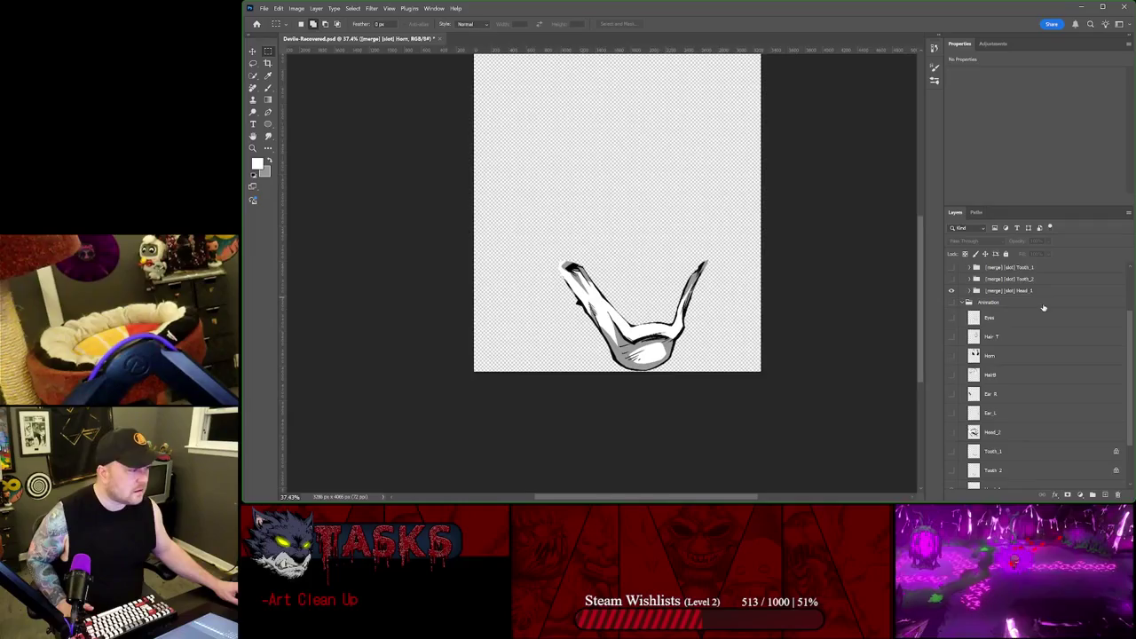
left_click(951, 290)
scroll(959, 301, "up", 3)
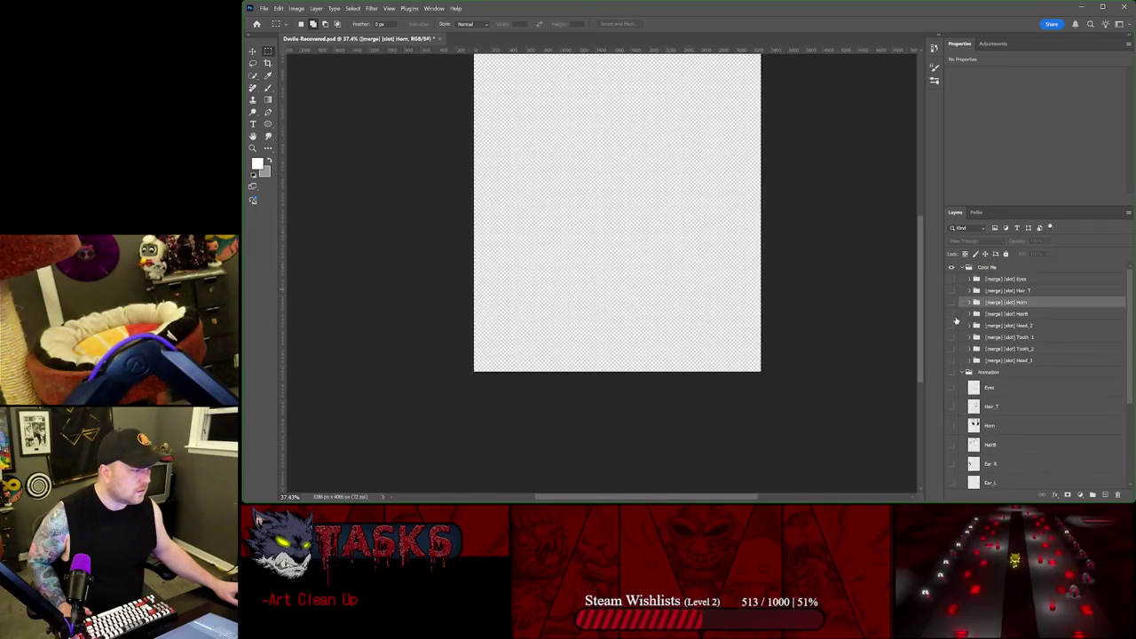
left_click_drag(951, 313, 952, 278)
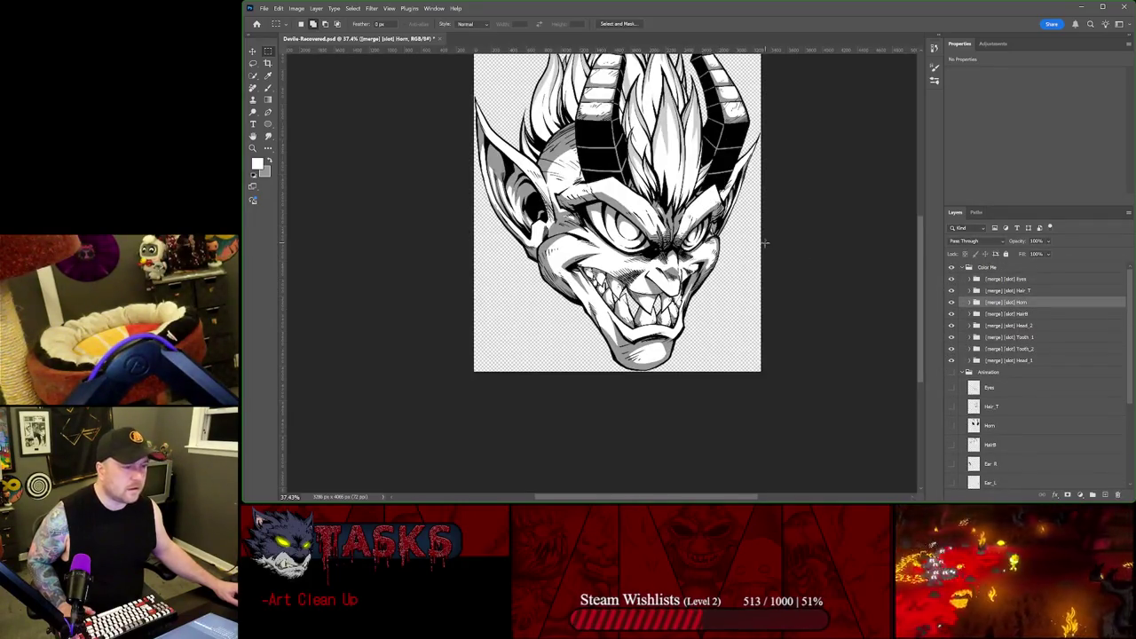
Step: Duplicate the Mouth line layer into the Color Me group below Head_1
scroll(1050, 366, "down", 3)
scroll(1003, 448, "down", 2)
left_click(952, 449)
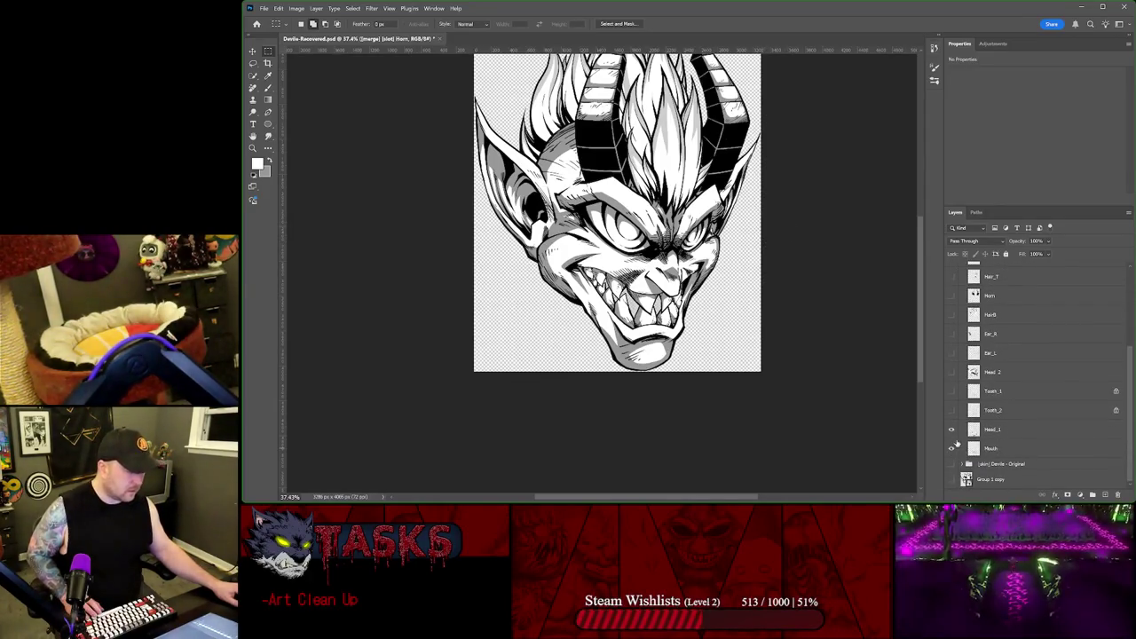
left_click(992, 450)
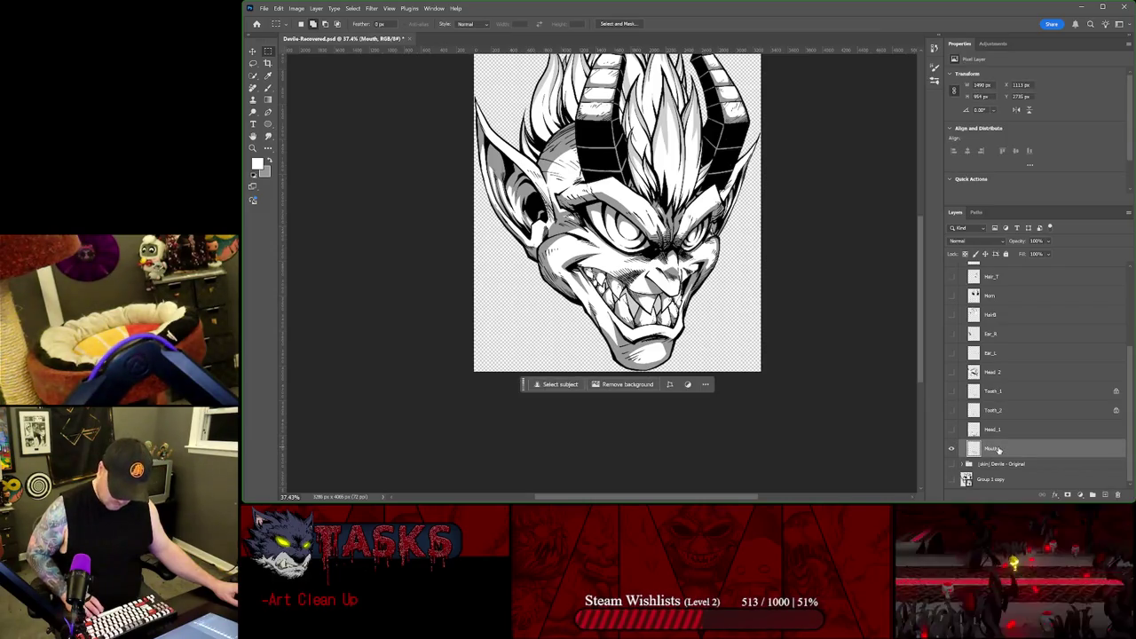
key("ctrl+j")
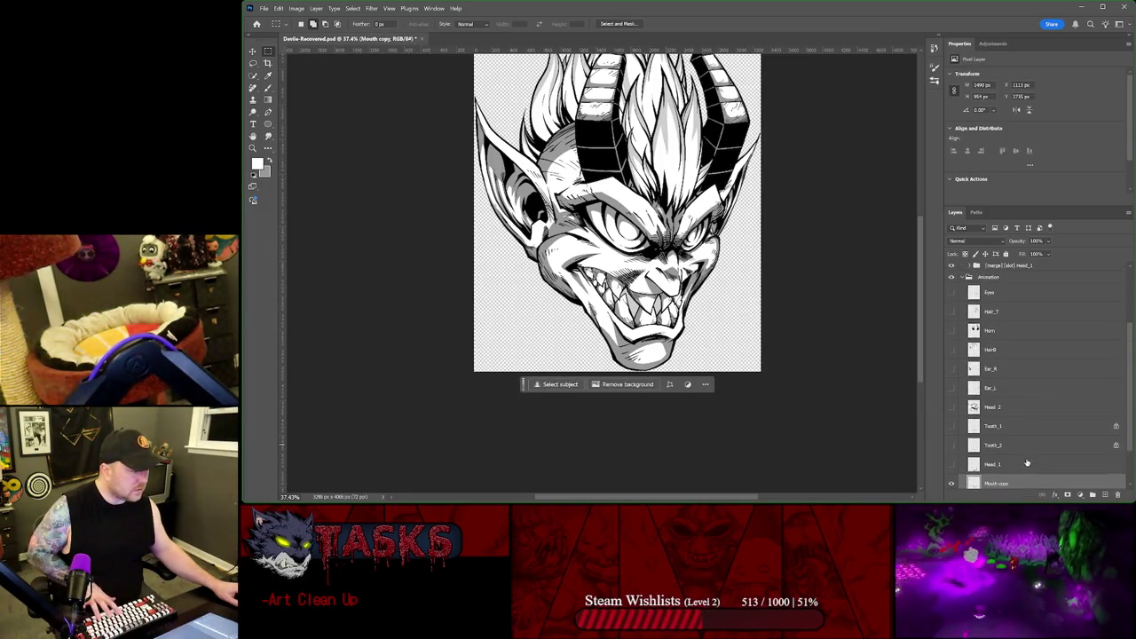
left_click_drag(1025, 482, 1038, 274)
Step: Name the copy Mouth, collapse Animation, and bring up Save As
scroll(1025, 355, "up", 2)
scroll(1024, 364, "up", 2)
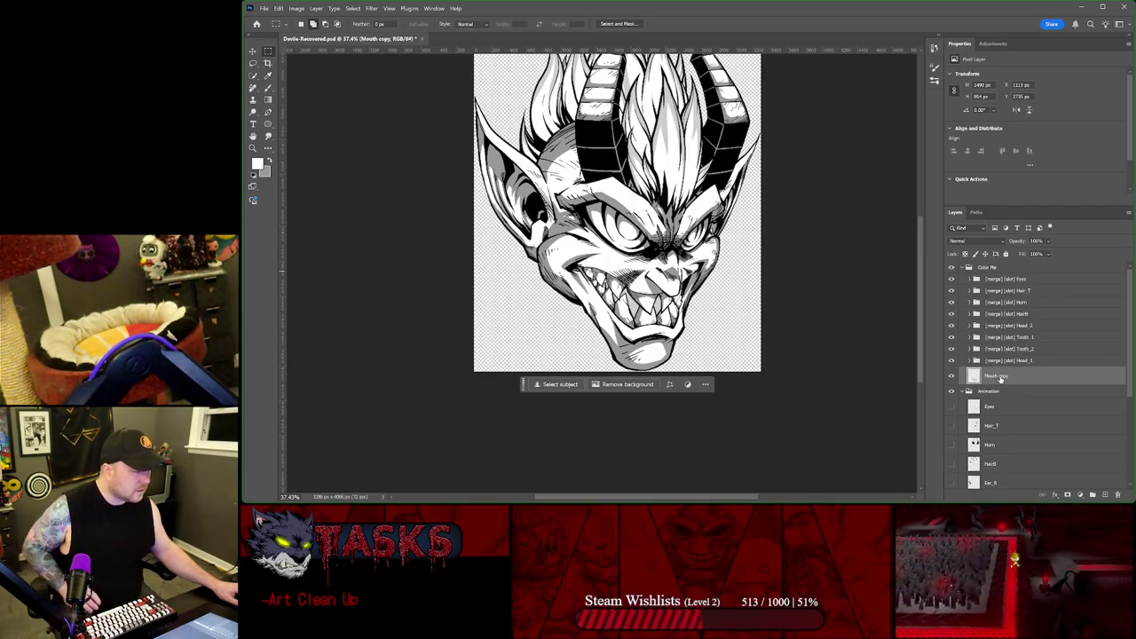
key("BackSpace")
key("BackSpace")
key("BackSpace")
key("Return")
left_click(967, 393)
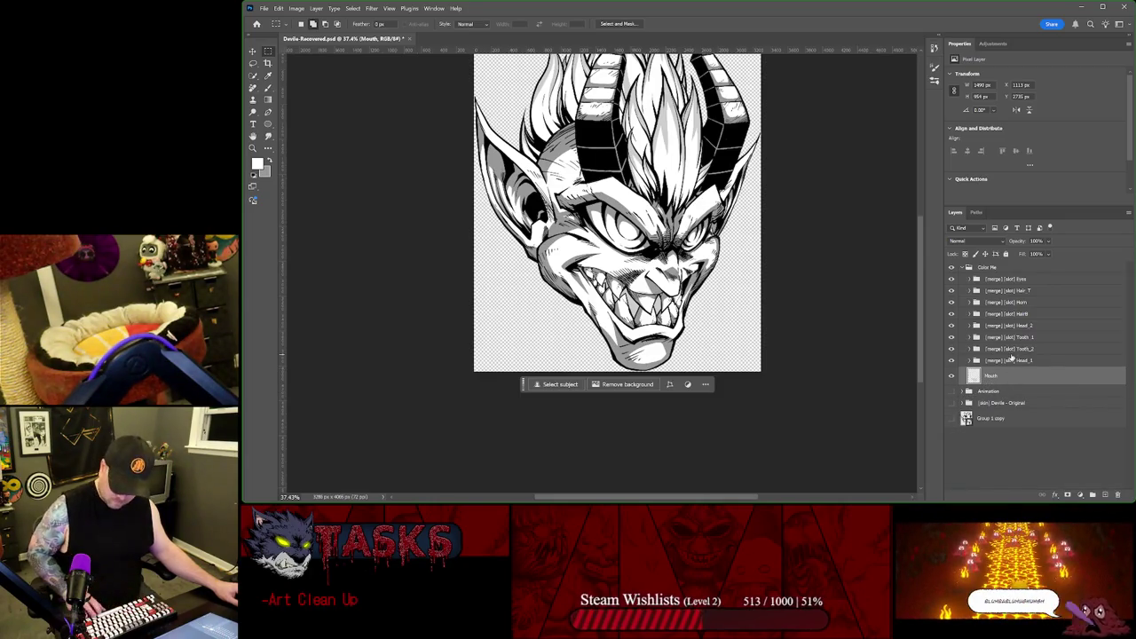
key("ctrl+shift+s")
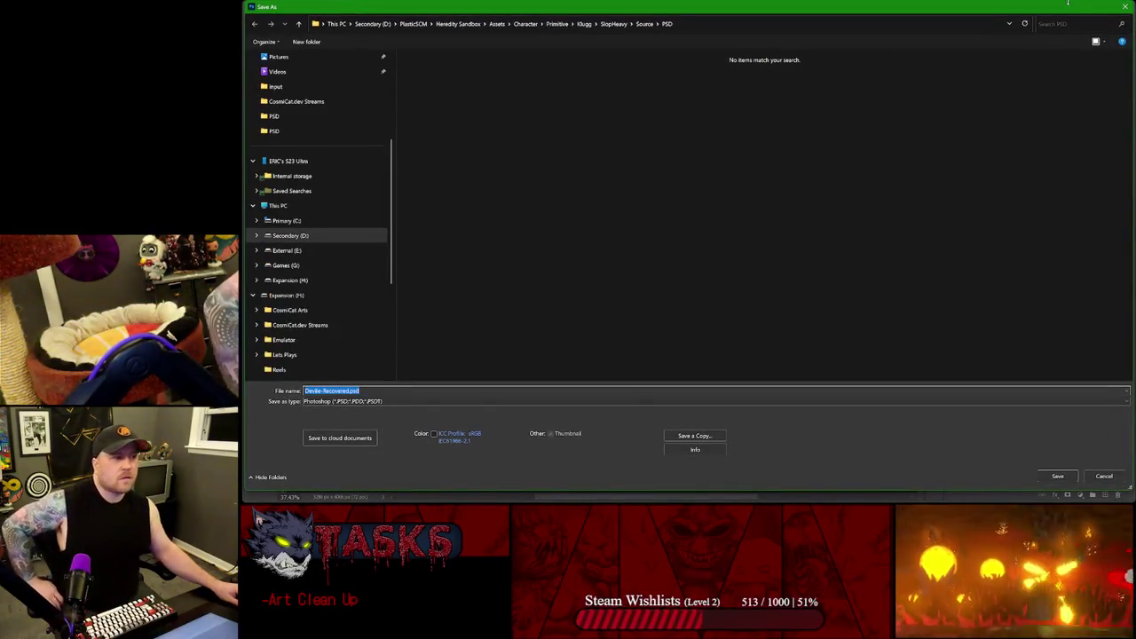
Step: Save the document as a PSD, confirming the compatibility options
left_click(1124, 7)
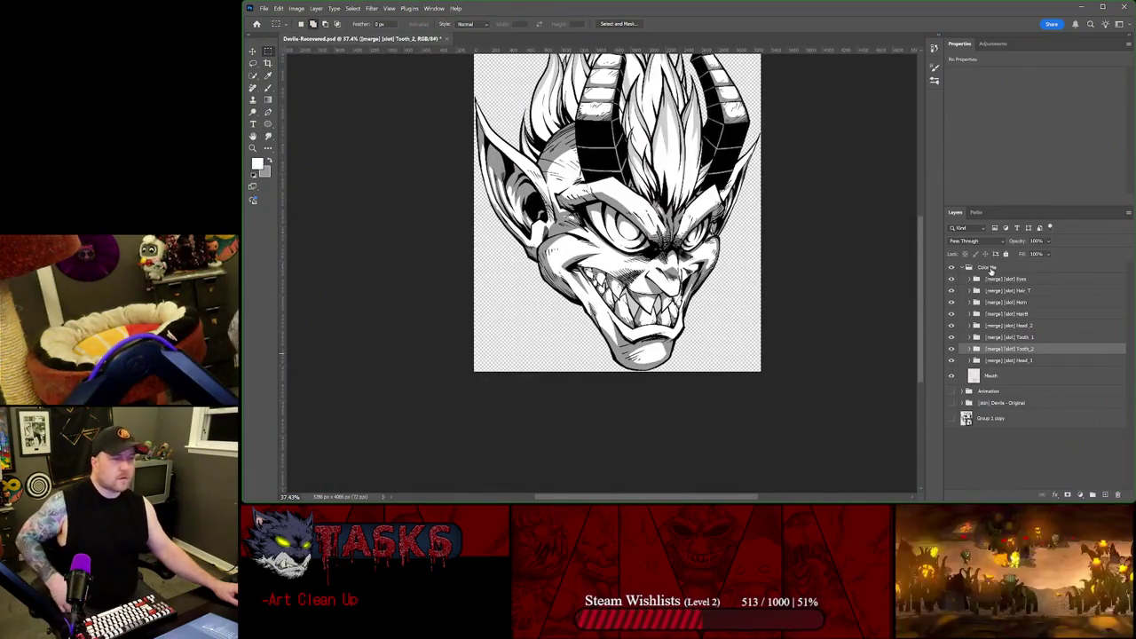
left_click(991, 268)
key("ctrl+shift+s")
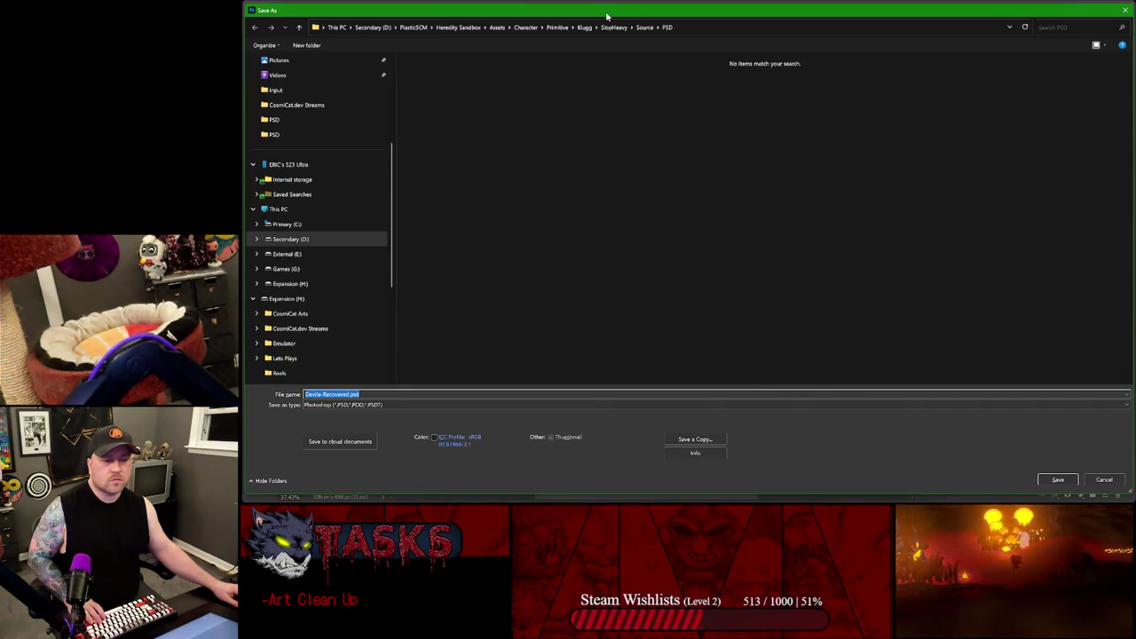
key("Escape")
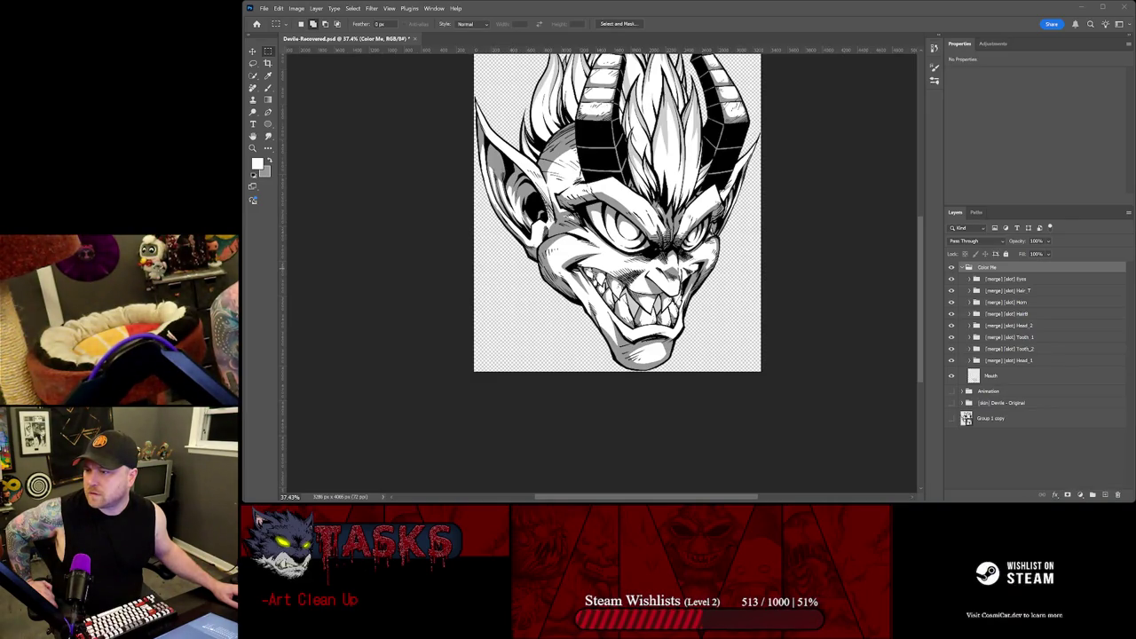
key("ctrl+s")
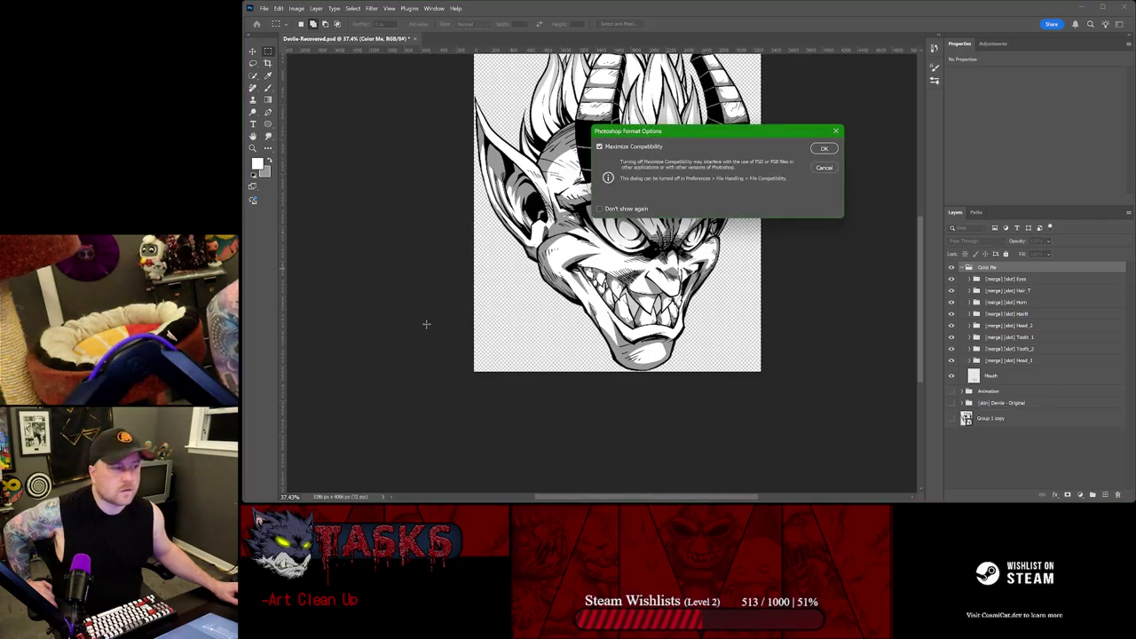
left_click(824, 148)
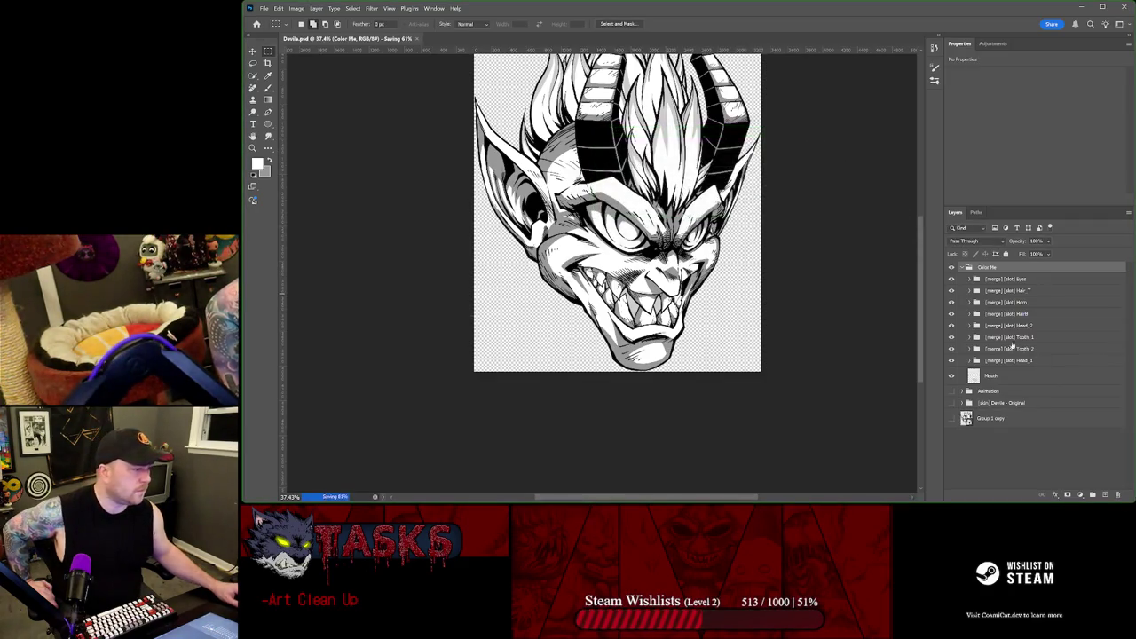
Step: Collapse and hide the Color Me group, and expand the Animation group
left_click(964, 268)
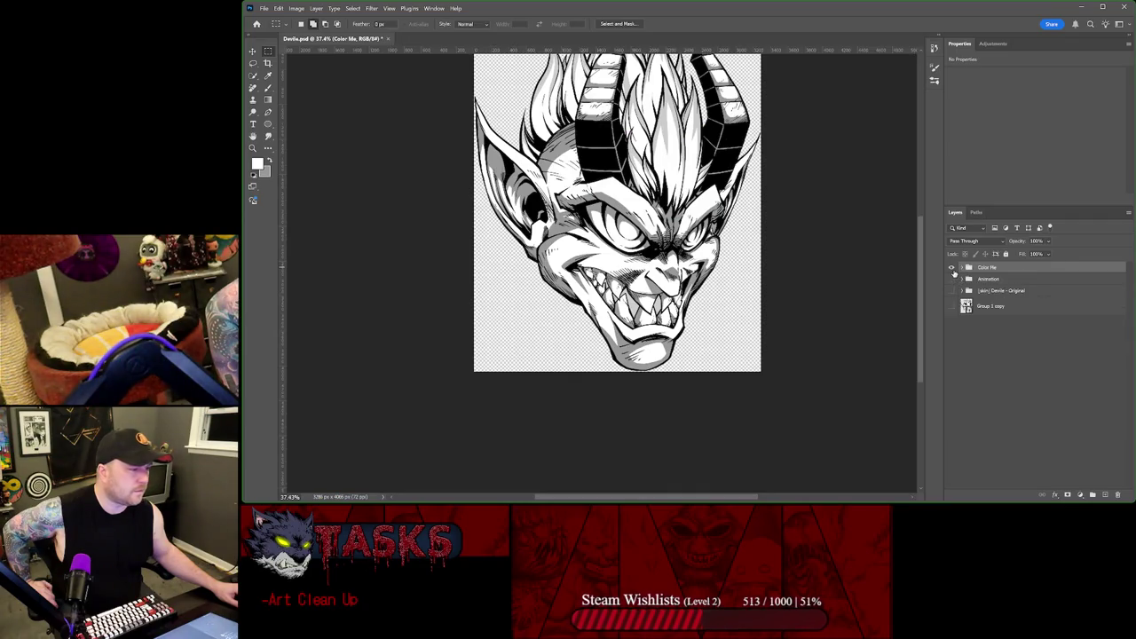
left_click(954, 268)
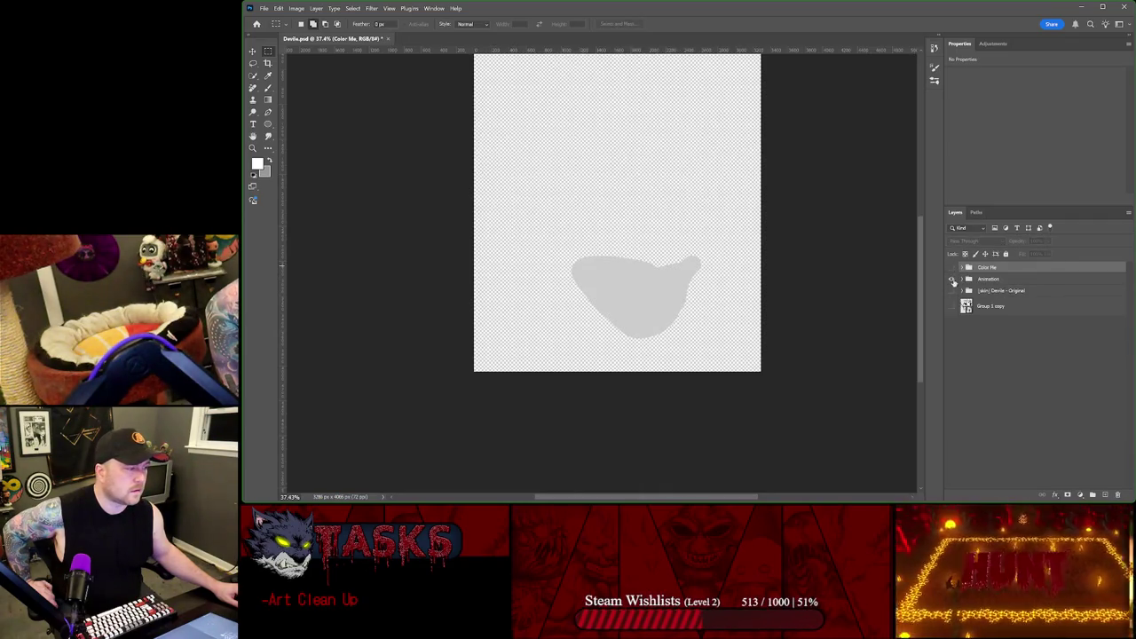
left_click(962, 279)
scroll(954, 380, "down", 2)
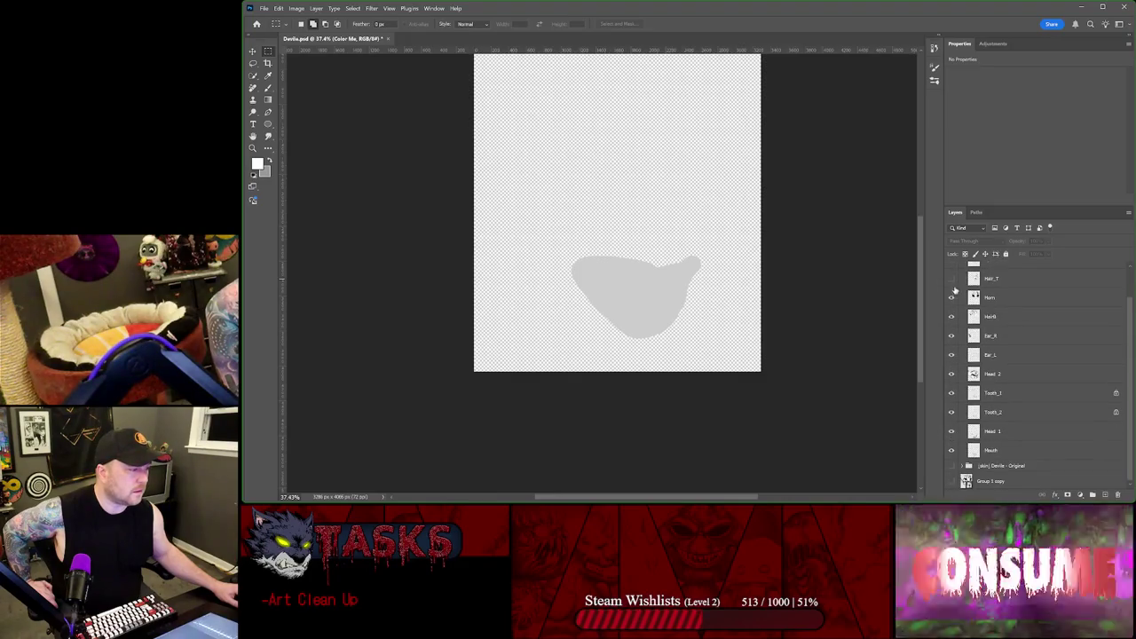
Step: Toggle Color Me on and off repeatedly to compare the head, ending with it hidden
left_click_drag(954, 380, 953, 300)
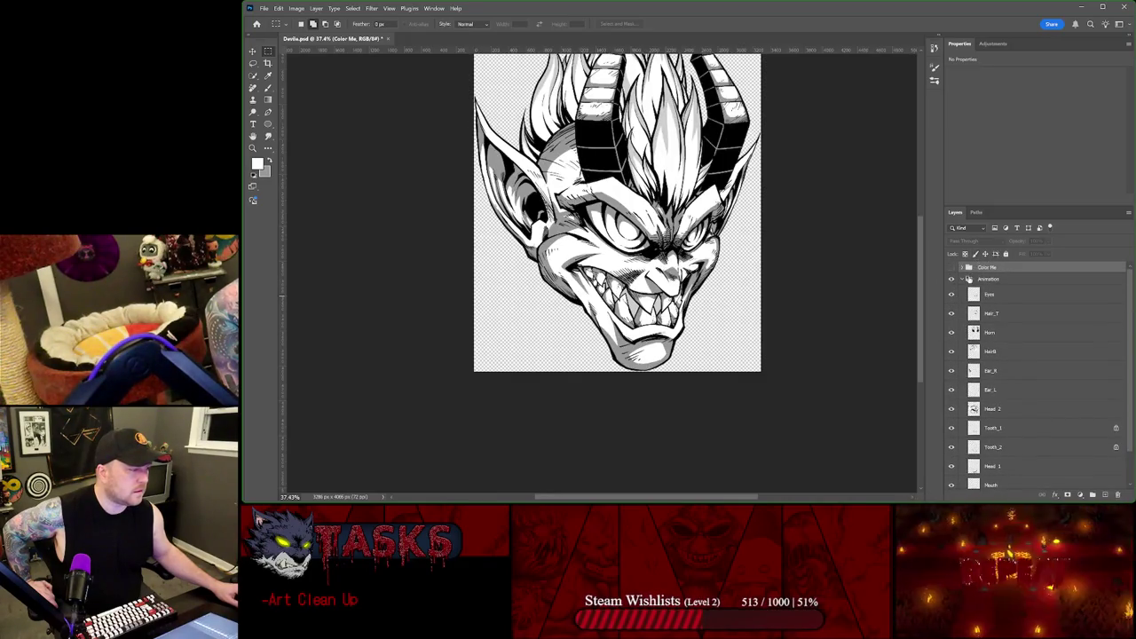
left_click(962, 278)
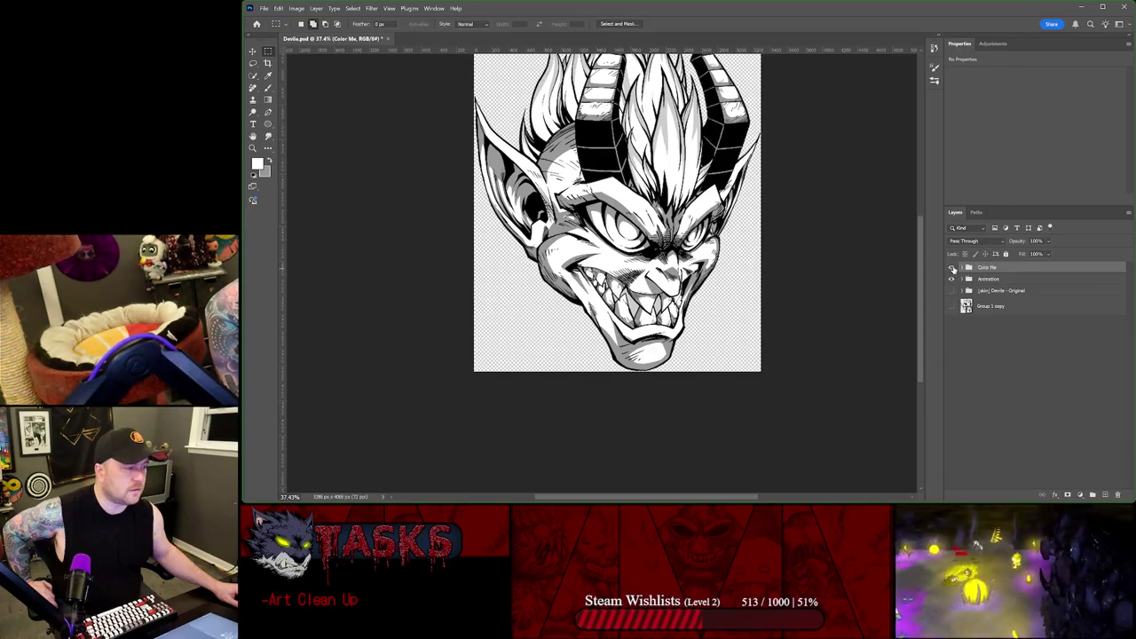
left_click(953, 268)
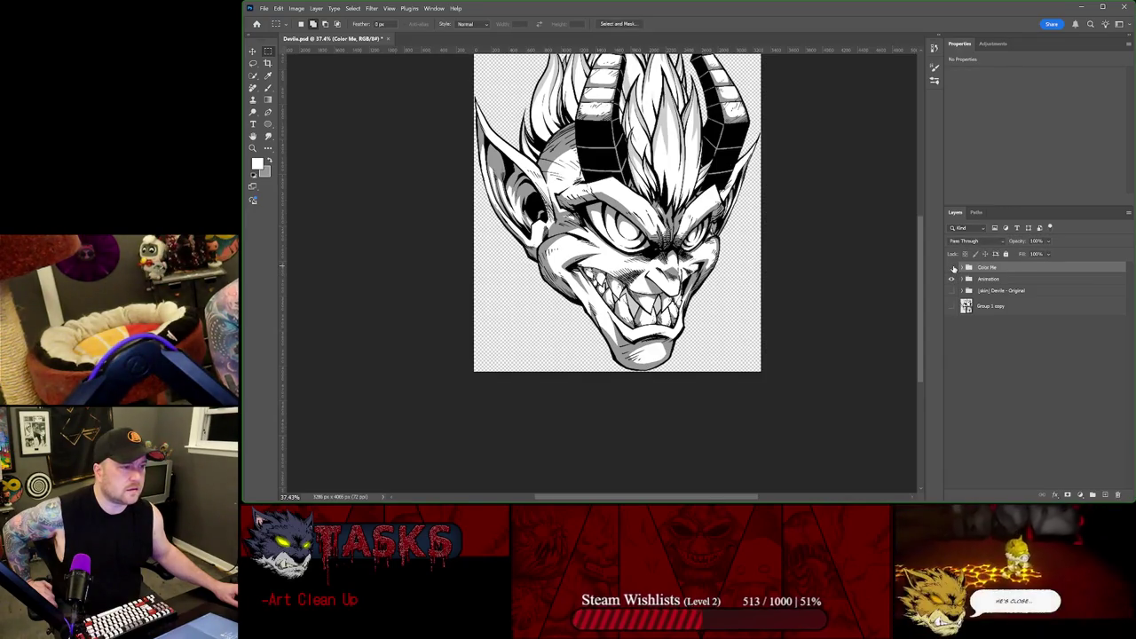
left_click(952, 268)
left_click(952, 268)
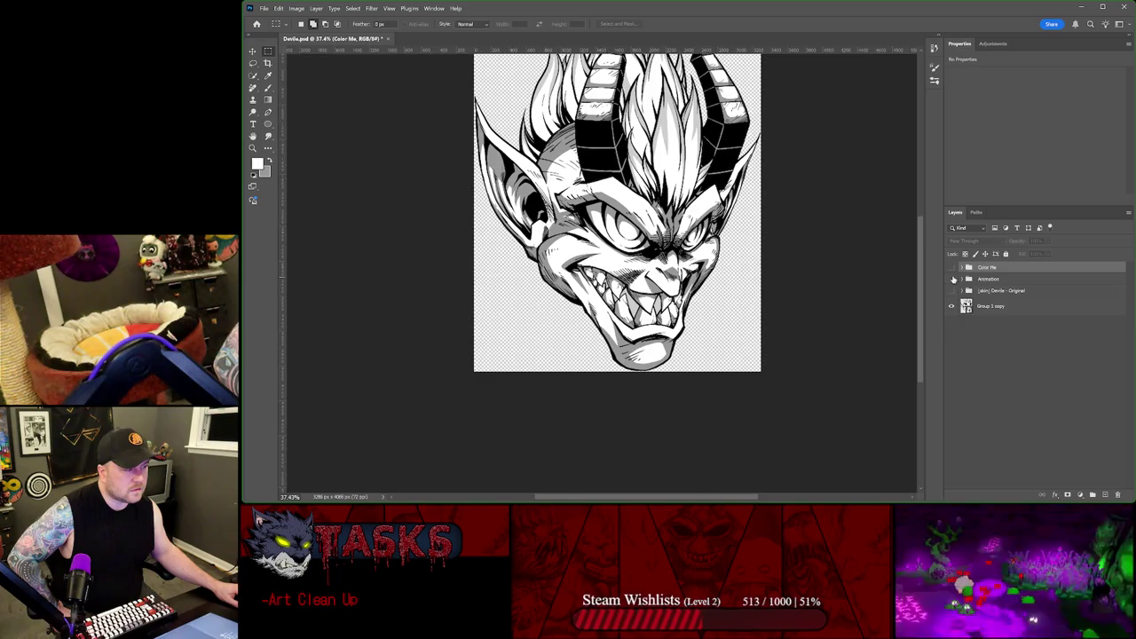
left_click(951, 268)
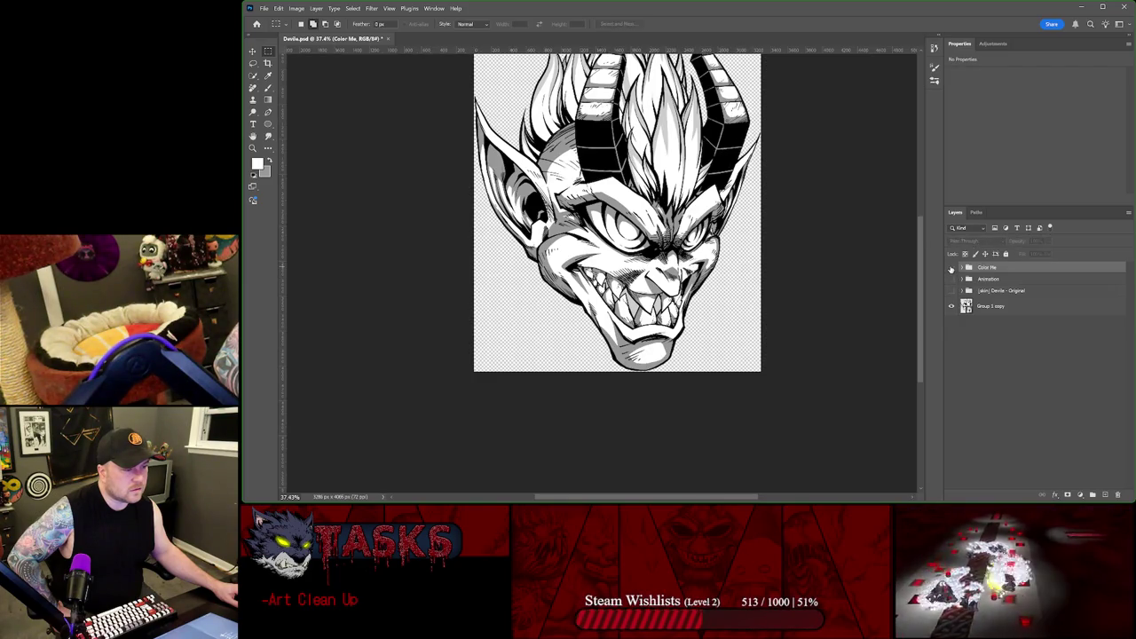
left_click(952, 268)
Step: Compare the teeth with and without Color Me shading, leaving it shown
scroll(531, 302, "up", 2)
scroll(577, 297, "up", 2)
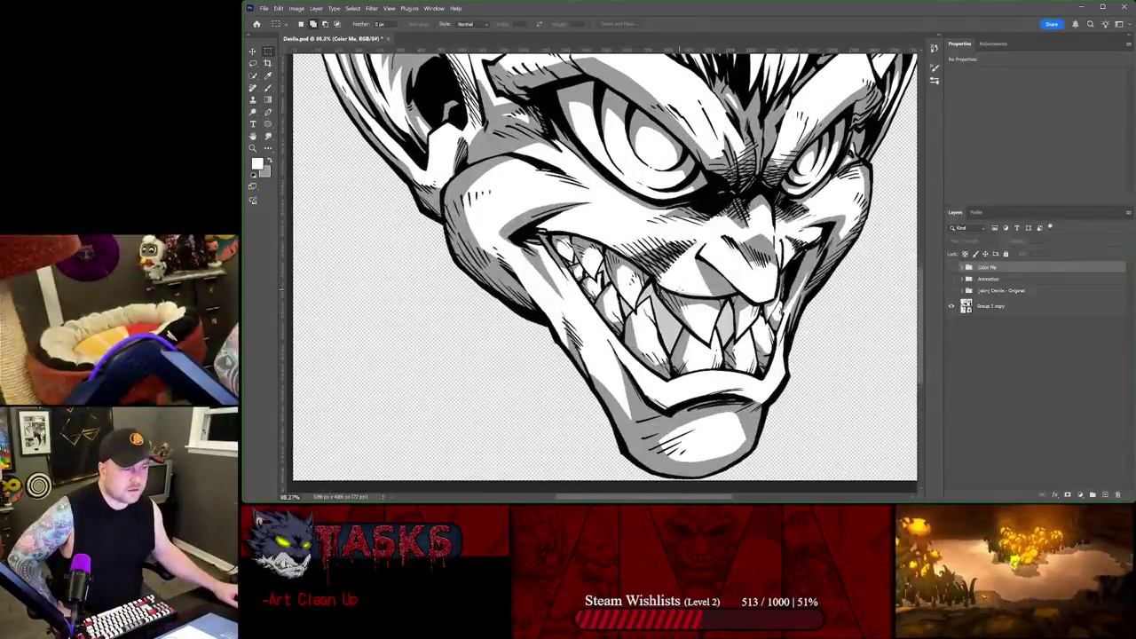
scroll(622, 293, "up", 1)
scroll(679, 288, "up", 1)
scroll(679, 288, "up", 2)
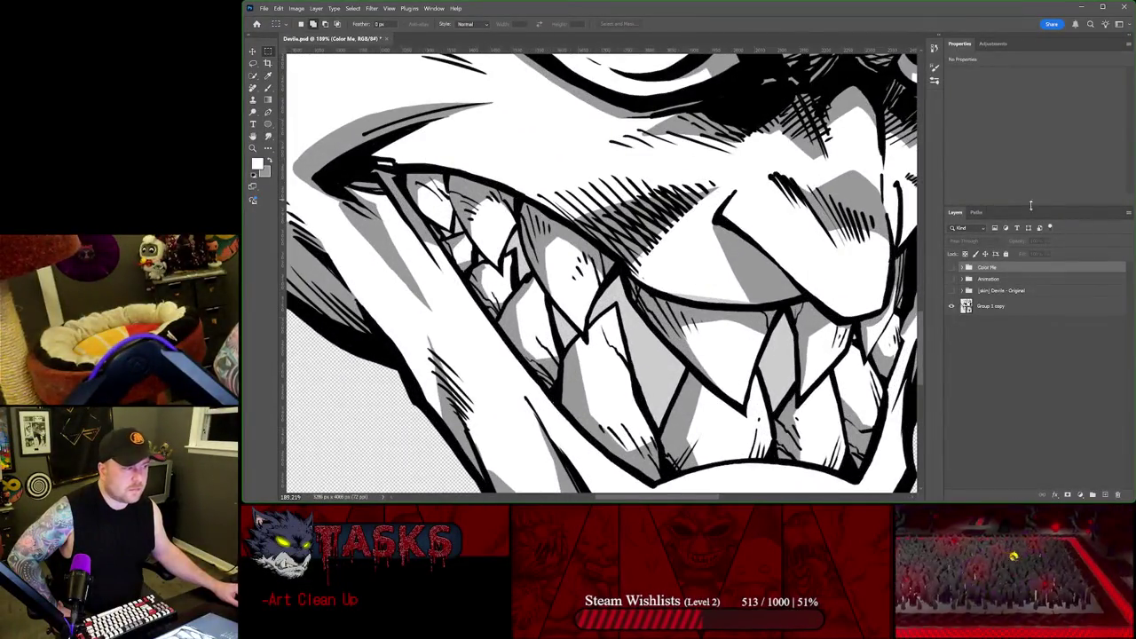
left_click(953, 269)
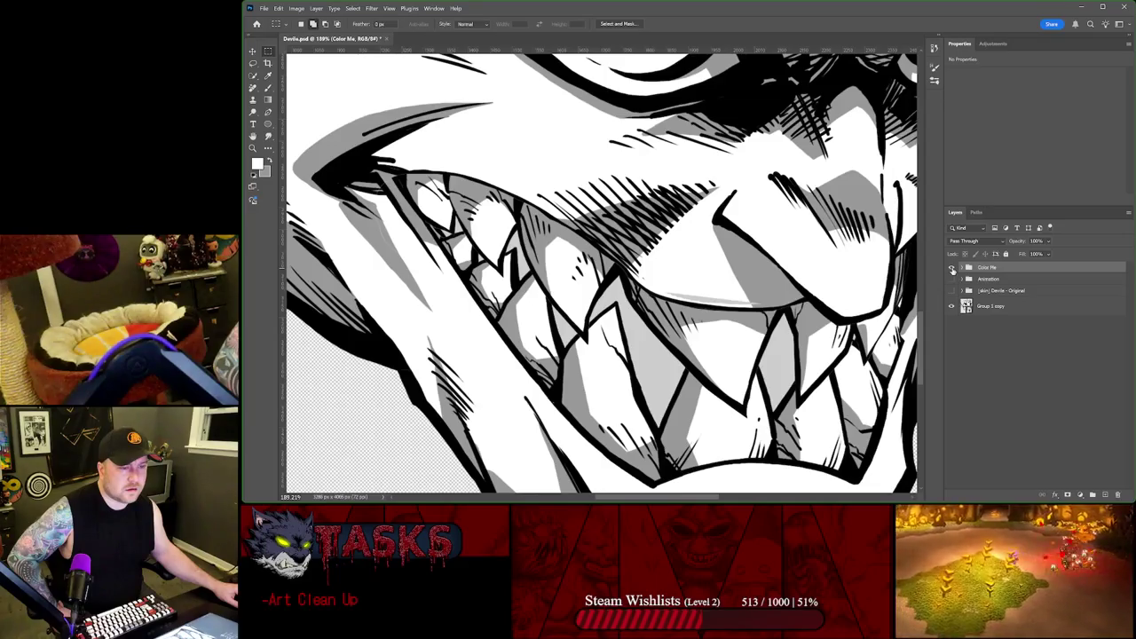
left_click(953, 269)
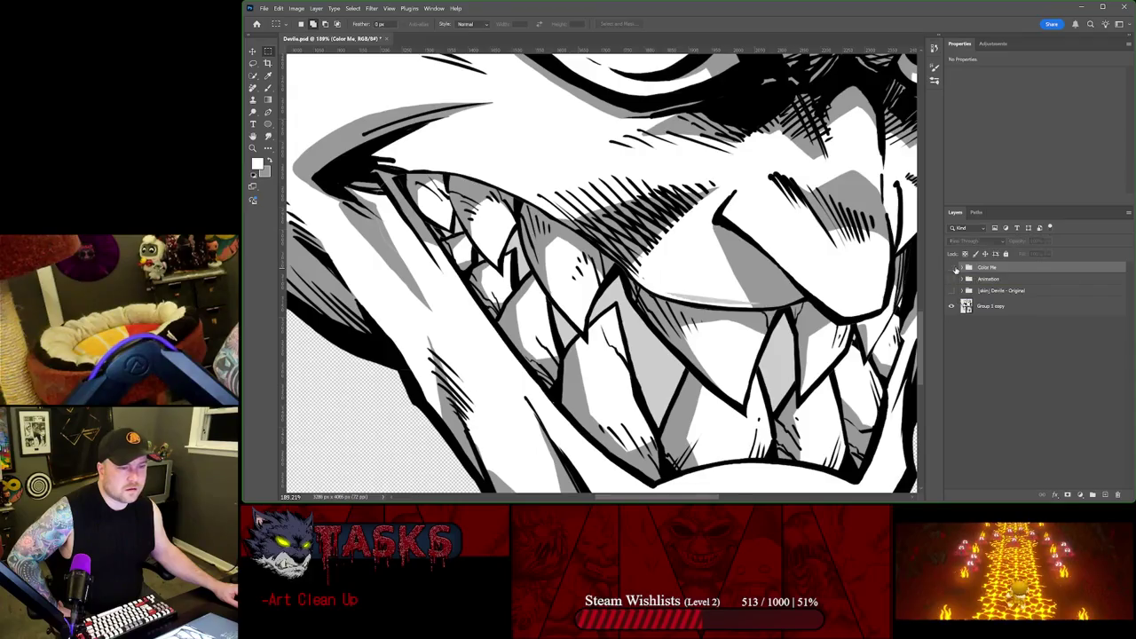
left_click(955, 269)
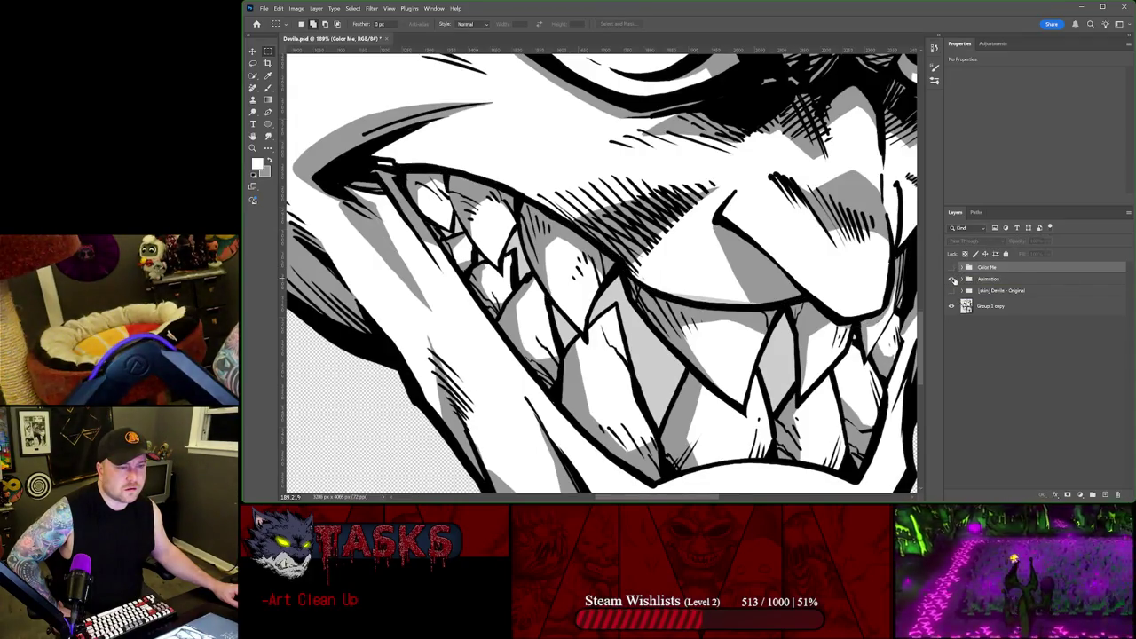
left_click(952, 269)
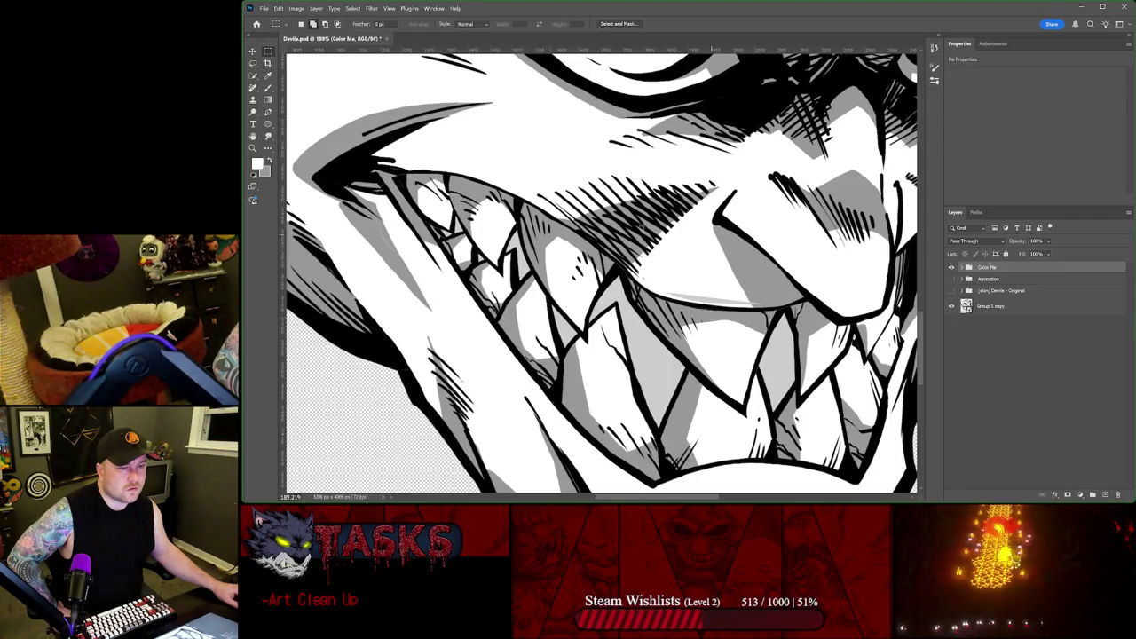
Step: Pan over the eyes, nose, horn and right side of the head while hiding Color Me
scroll(387, 221, "down", 3)
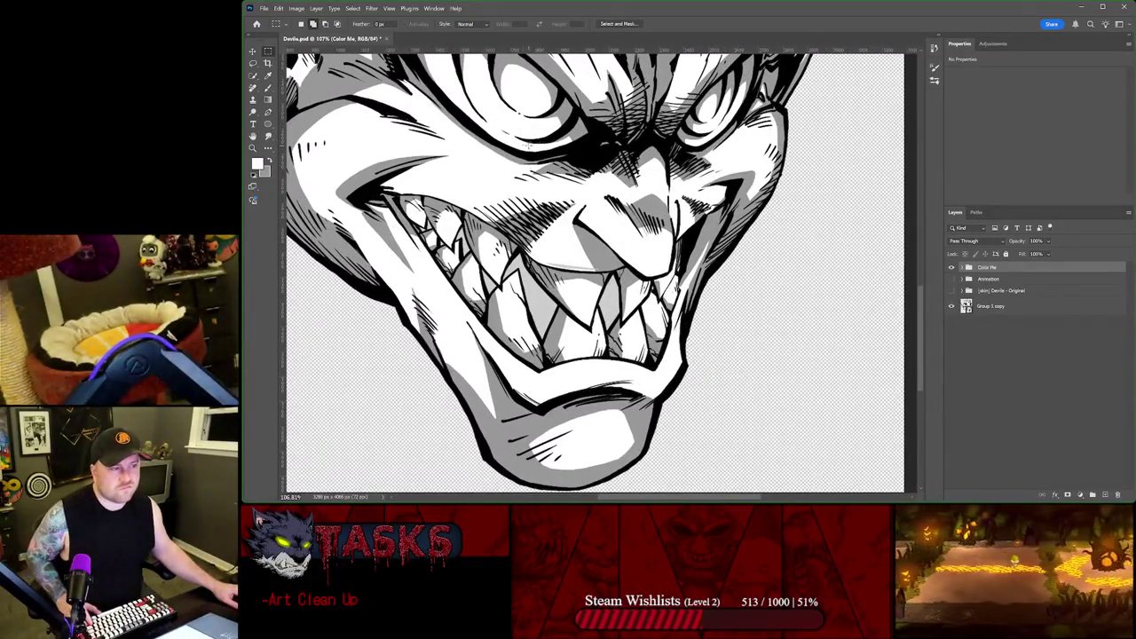
left_click_drag(464, 139, 660, 280)
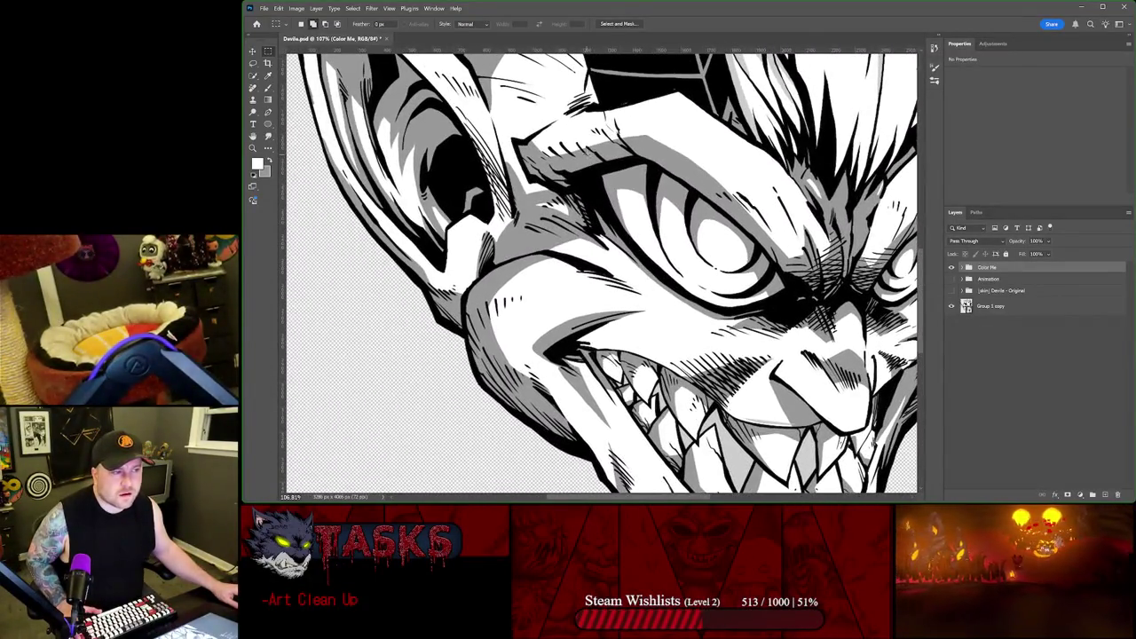
left_click_drag(581, 139, 594, 330)
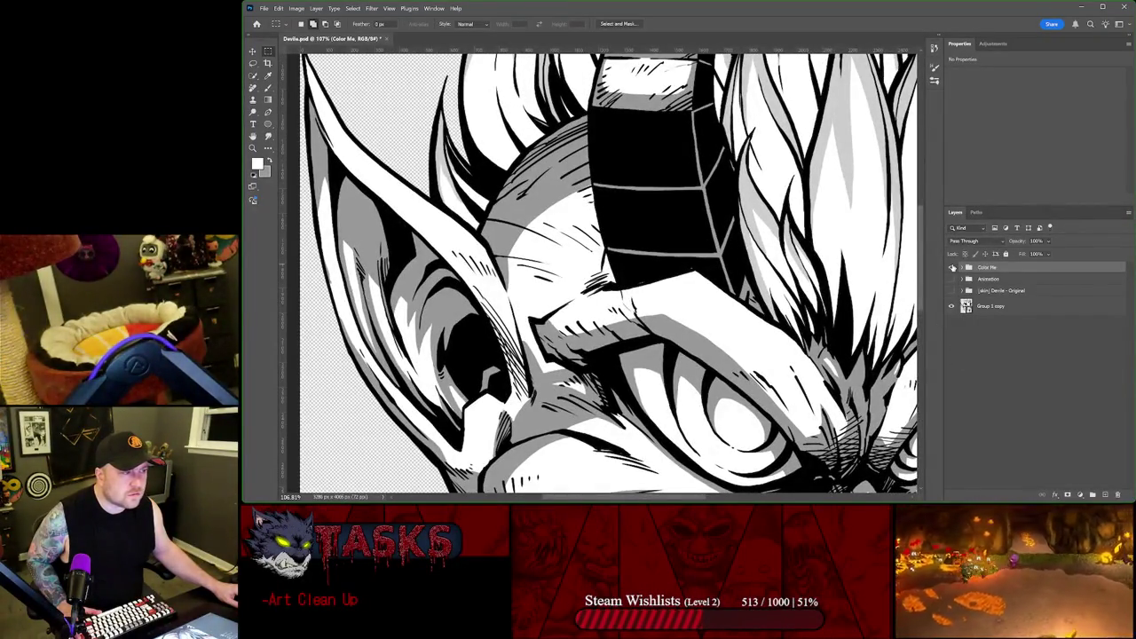
left_click(951, 267)
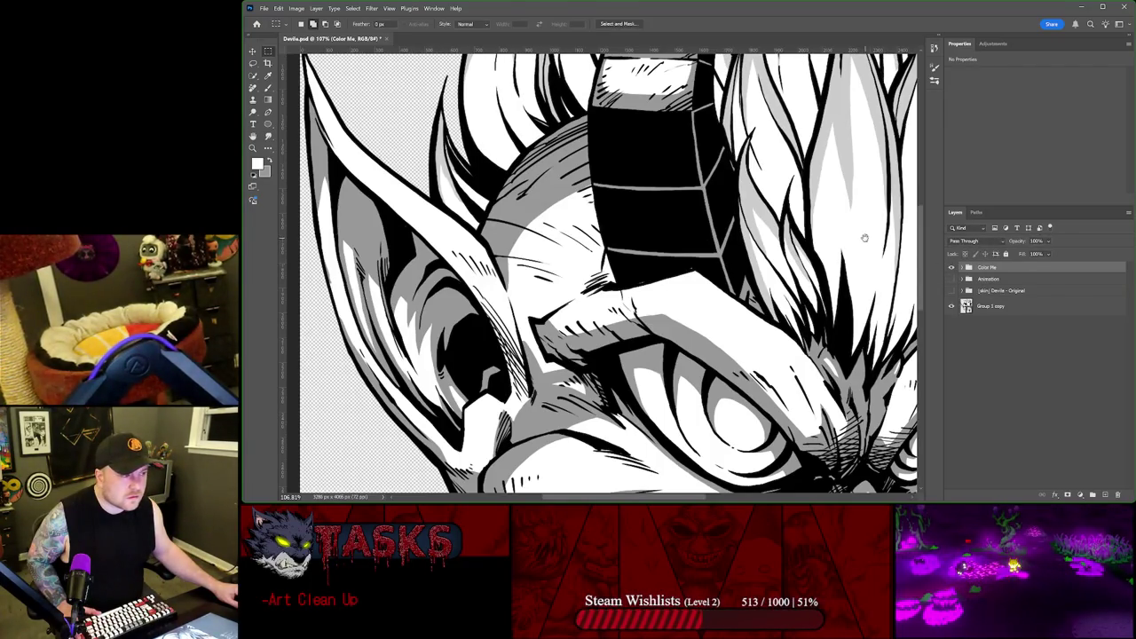
left_click_drag(864, 238, 599, 232)
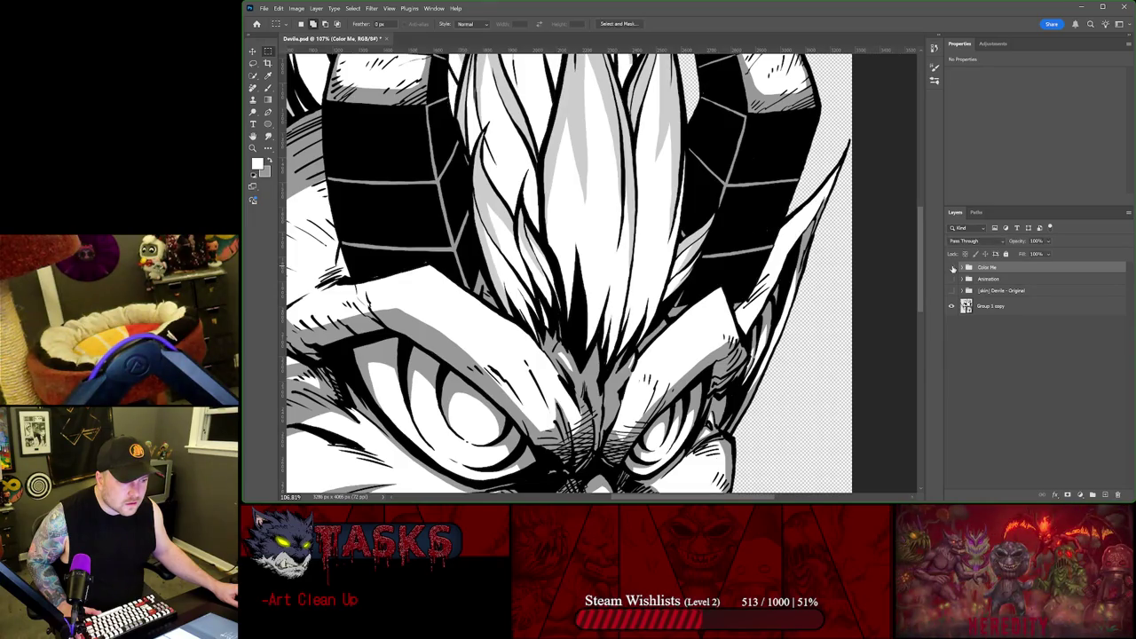
left_click(953, 268)
Step: Compare the grinning mouth and teeth with Color Me toggled, ending with it visible
left_click_drag(762, 364, 801, 153)
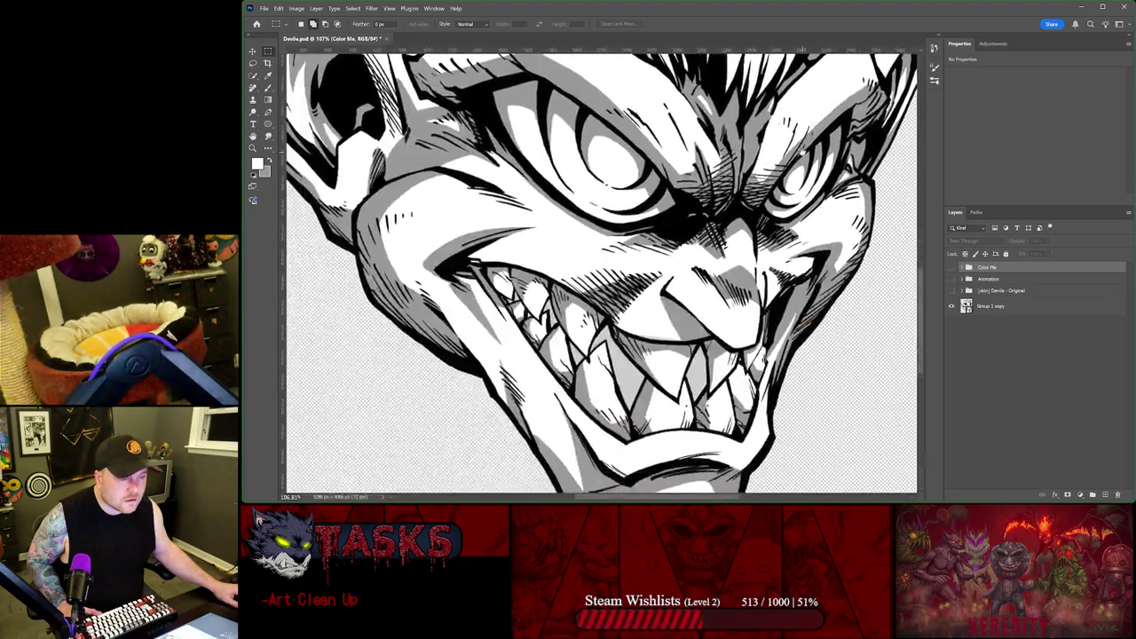
left_click(952, 268)
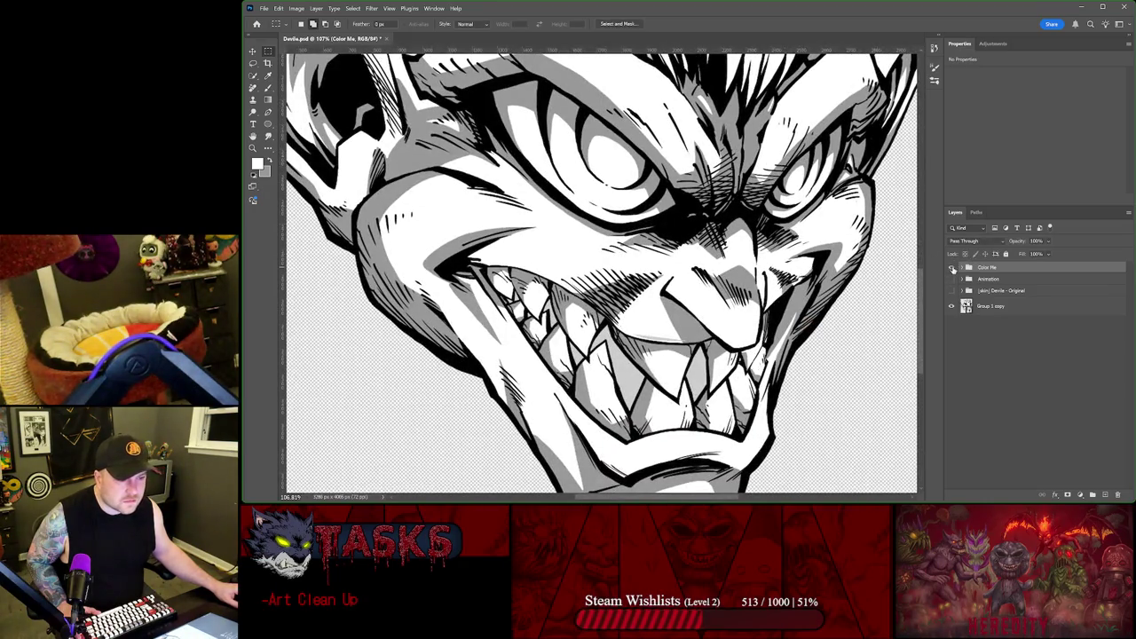
left_click(954, 270)
left_click(954, 269)
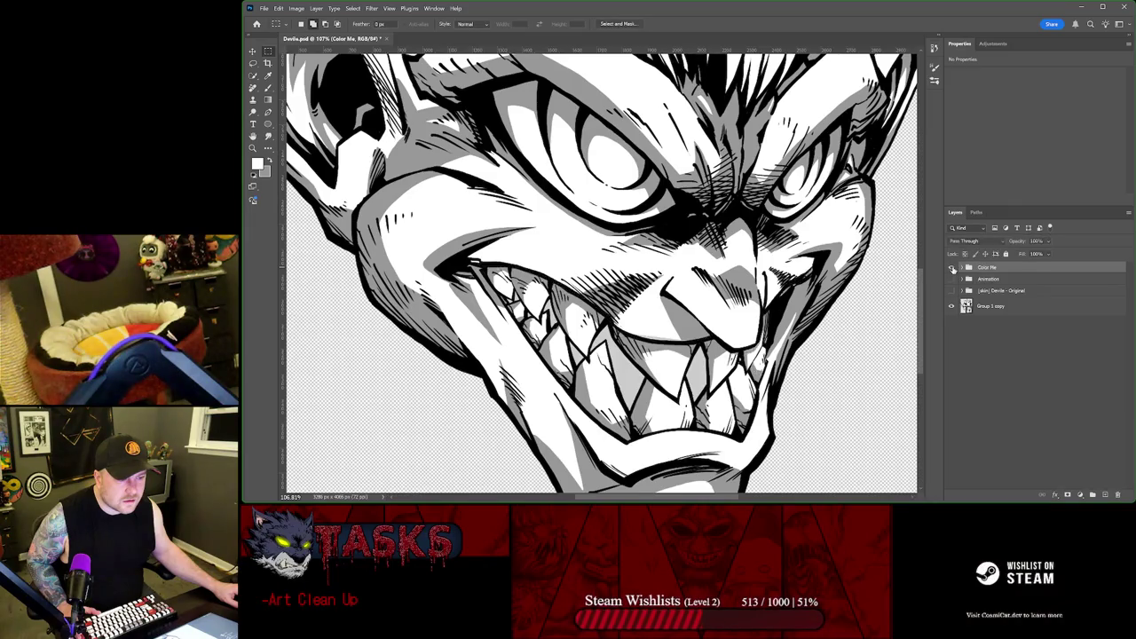
left_click(955, 270)
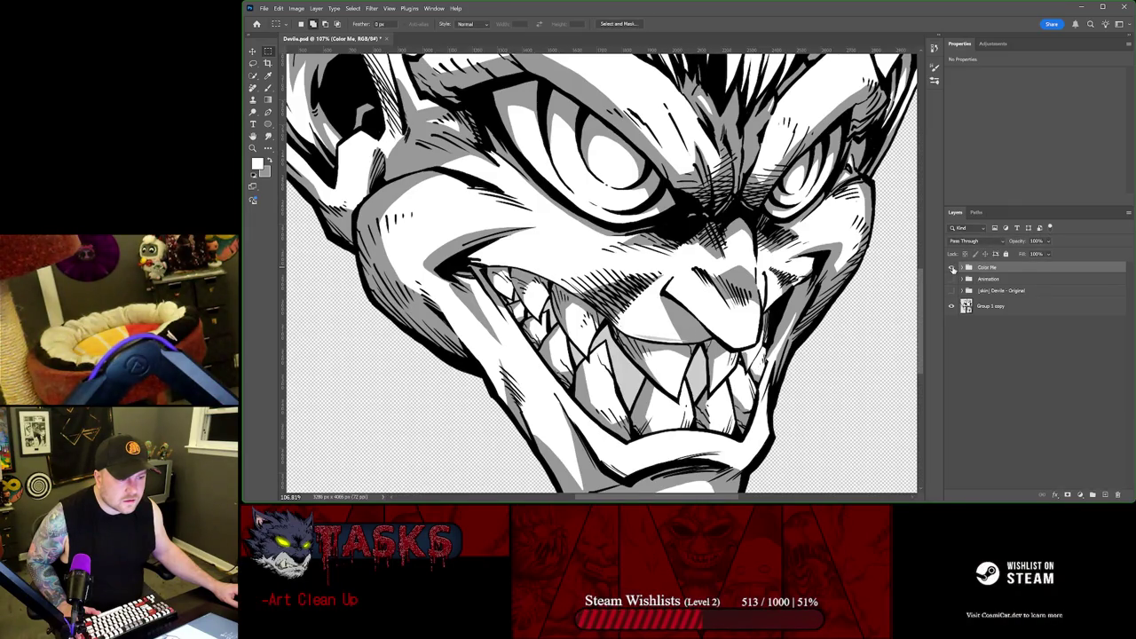
left_click(953, 268)
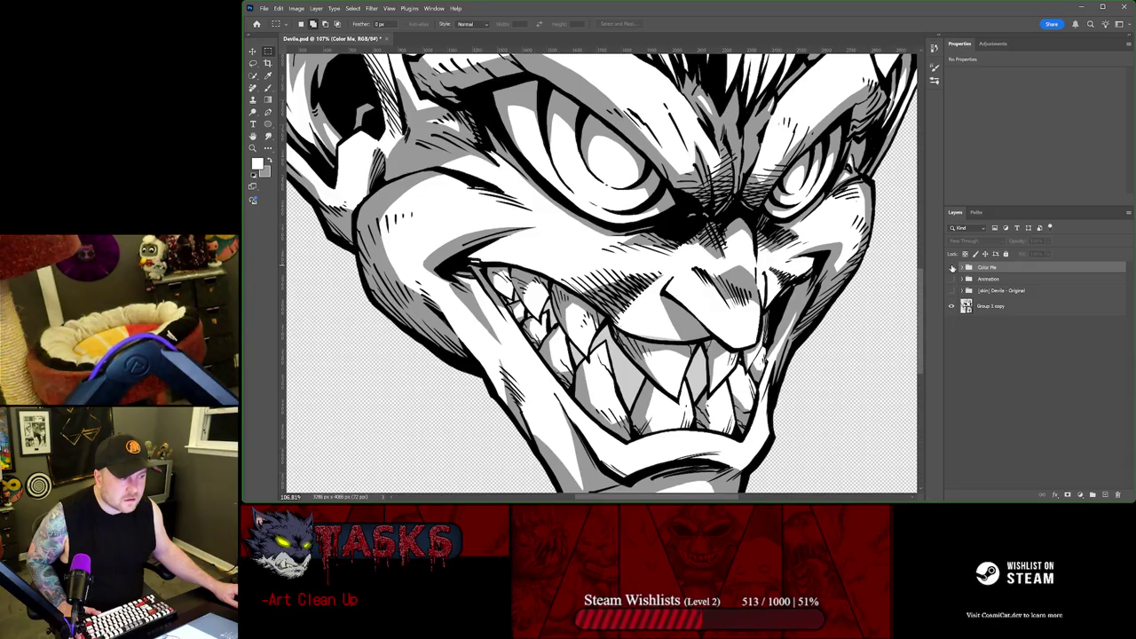
scroll(736, 332, "down", 2)
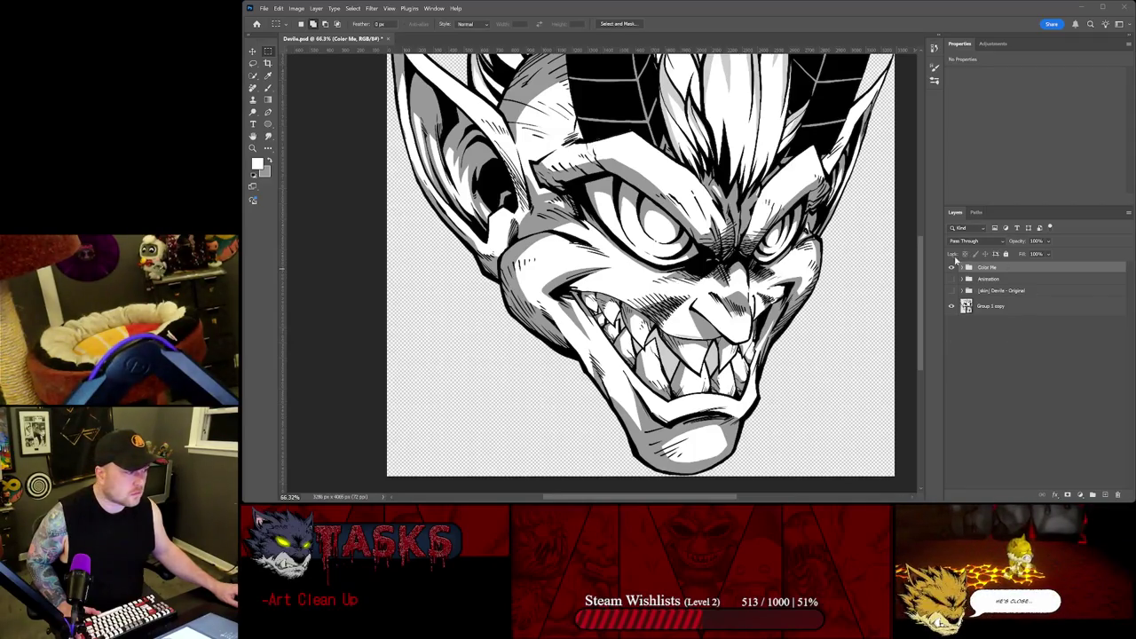
left_click(950, 268)
scroll(682, 326, "up", 3)
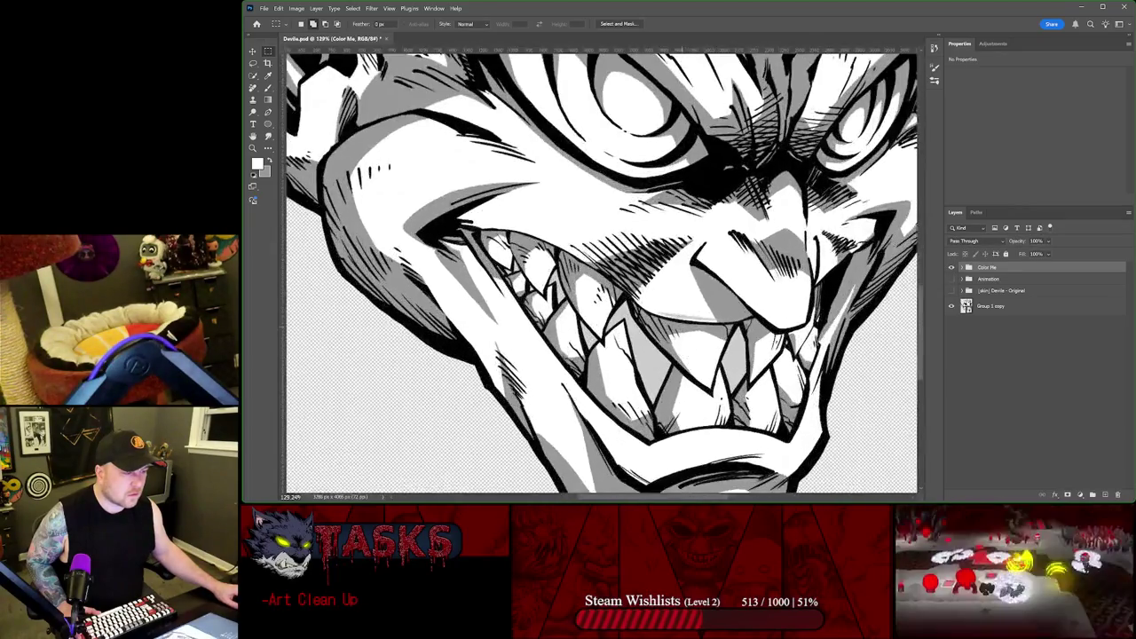
scroll(682, 327, "up", 3)
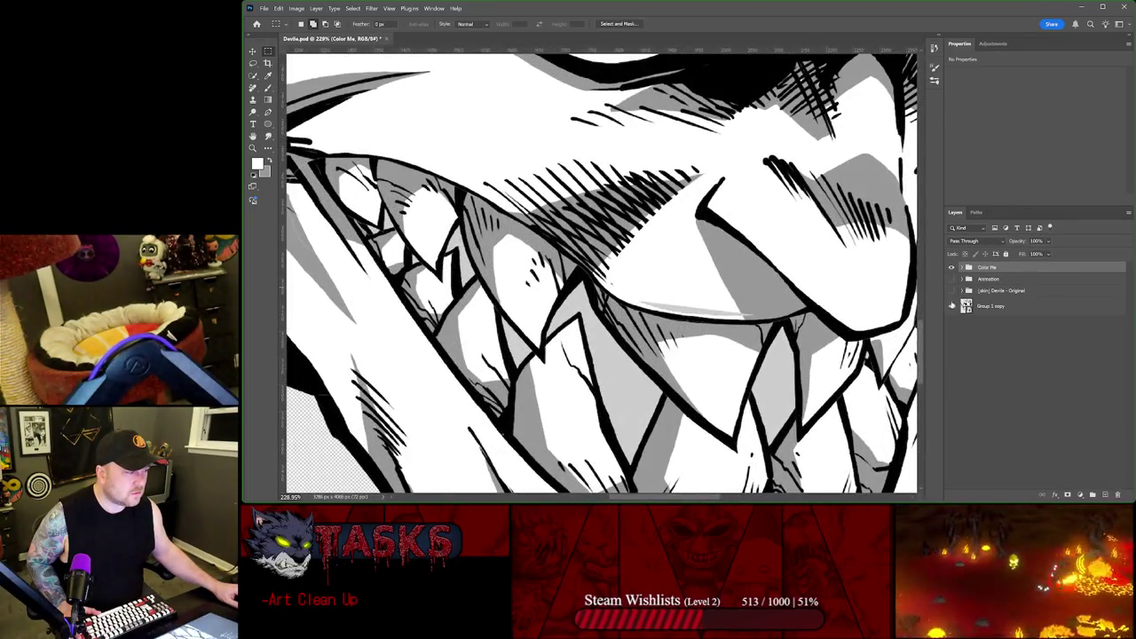
scroll(601, 271, "down", 2)
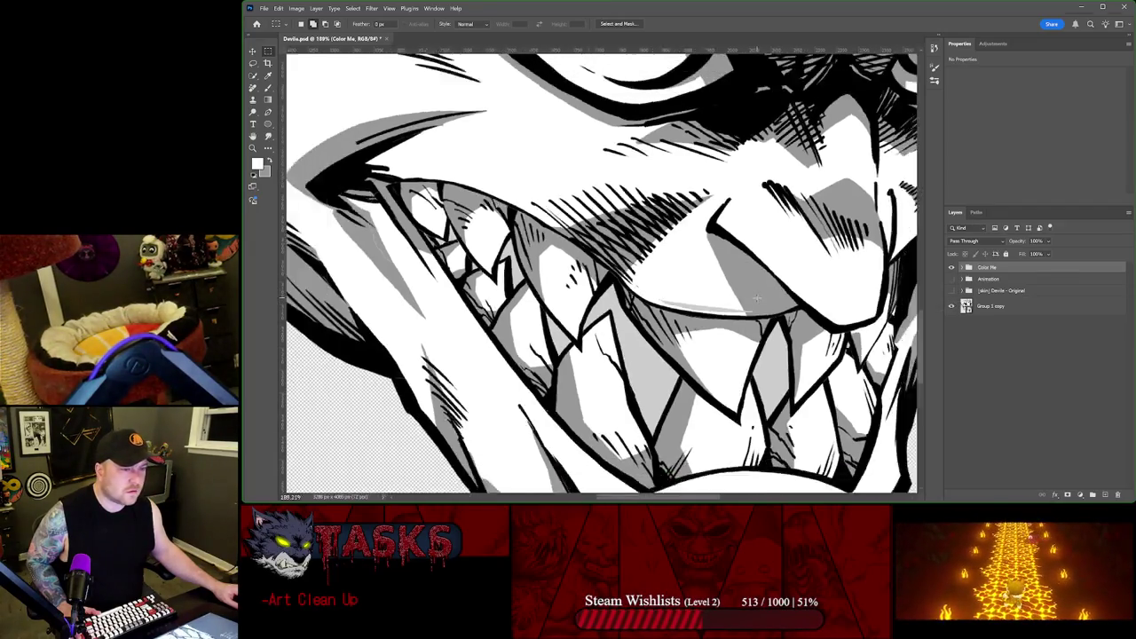
scroll(602, 271, "down", 1)
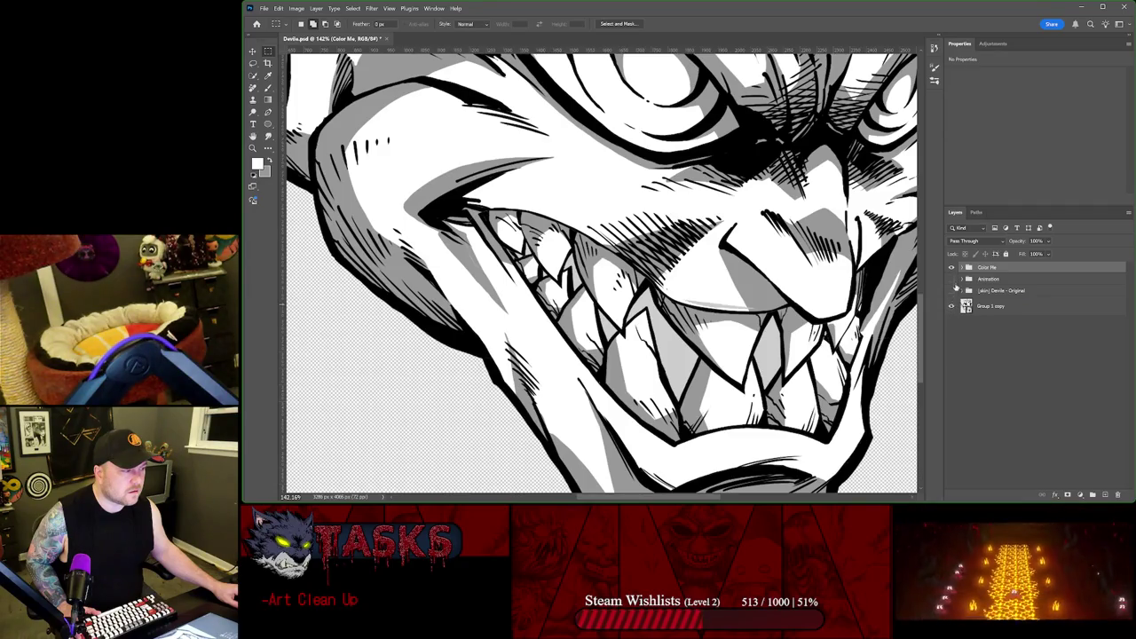
Step: Hide Color Me, expand Animation, and toggle Head 2 and the mouth layers
left_click(953, 268)
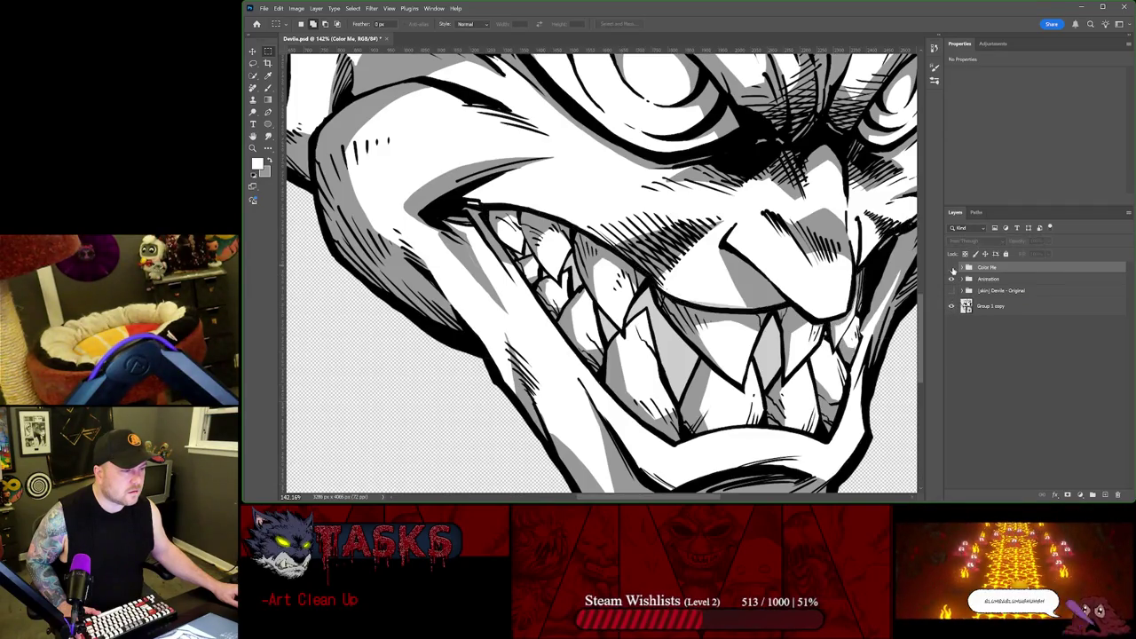
left_click(962, 279)
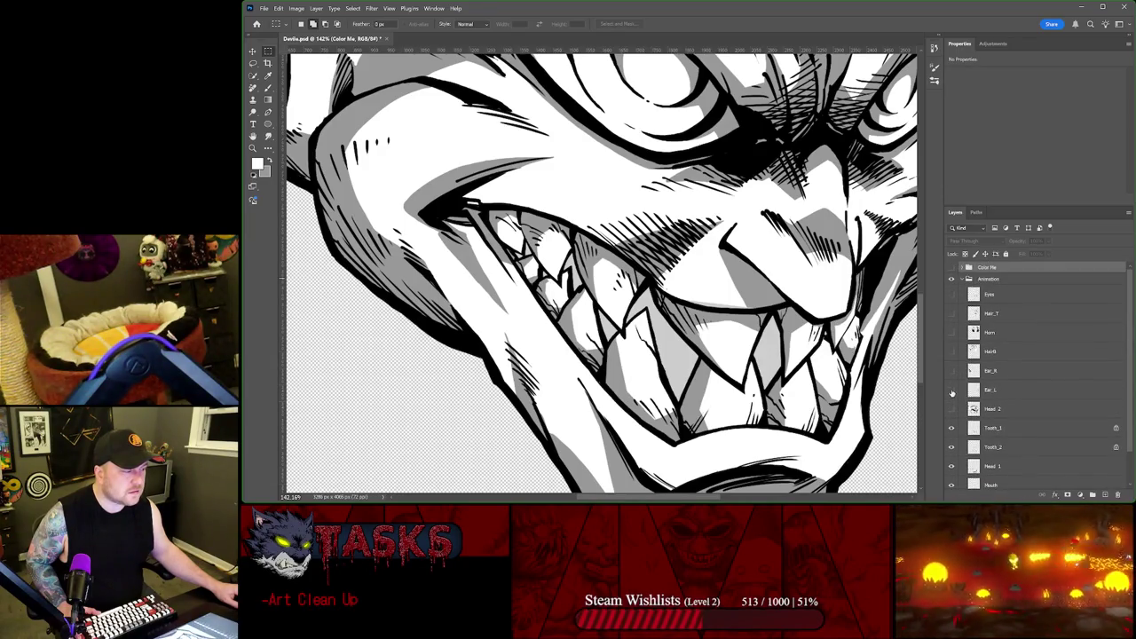
left_click(952, 408)
left_click(952, 409)
scroll(953, 400, "down", 2)
left_click(952, 430)
left_click(953, 449)
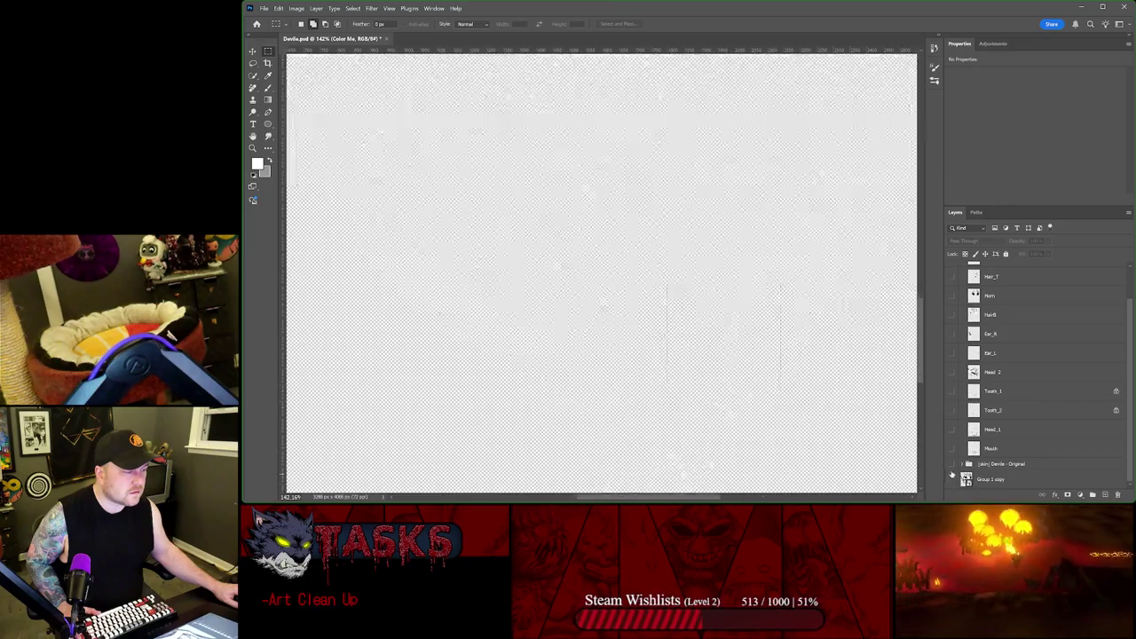
Step: Hide Group 1 copy, head-eyes and add-ons, then load Head 2's mouth selection
left_click(955, 391, "alt")
left_click(953, 373, "alt")
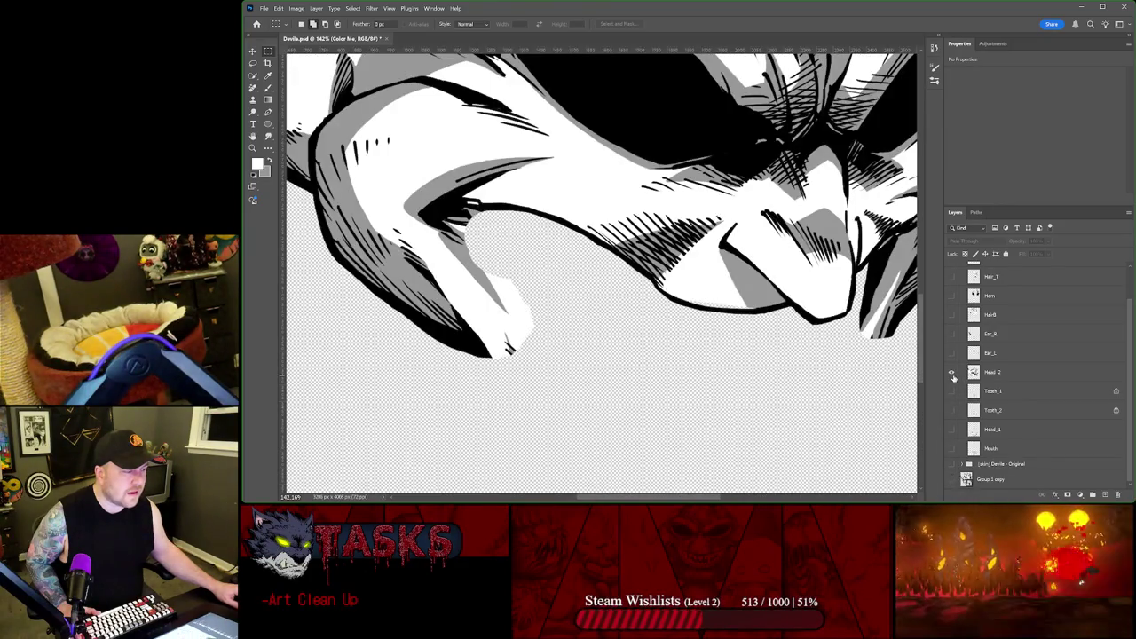
left_click(953, 373, "alt")
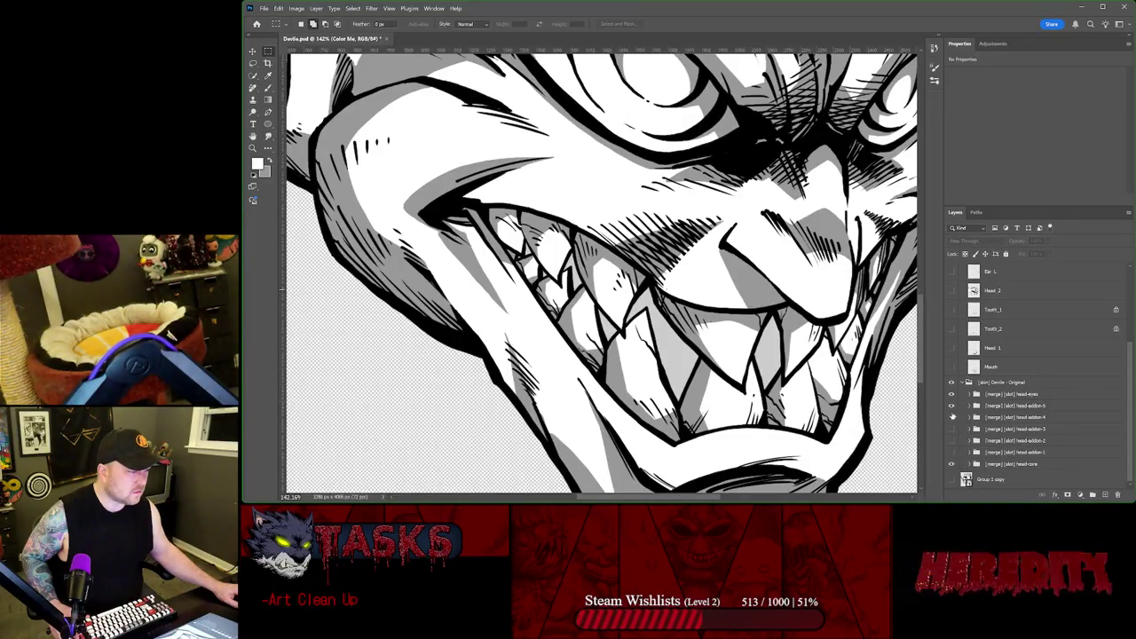
left_click_drag(952, 416, 952, 394)
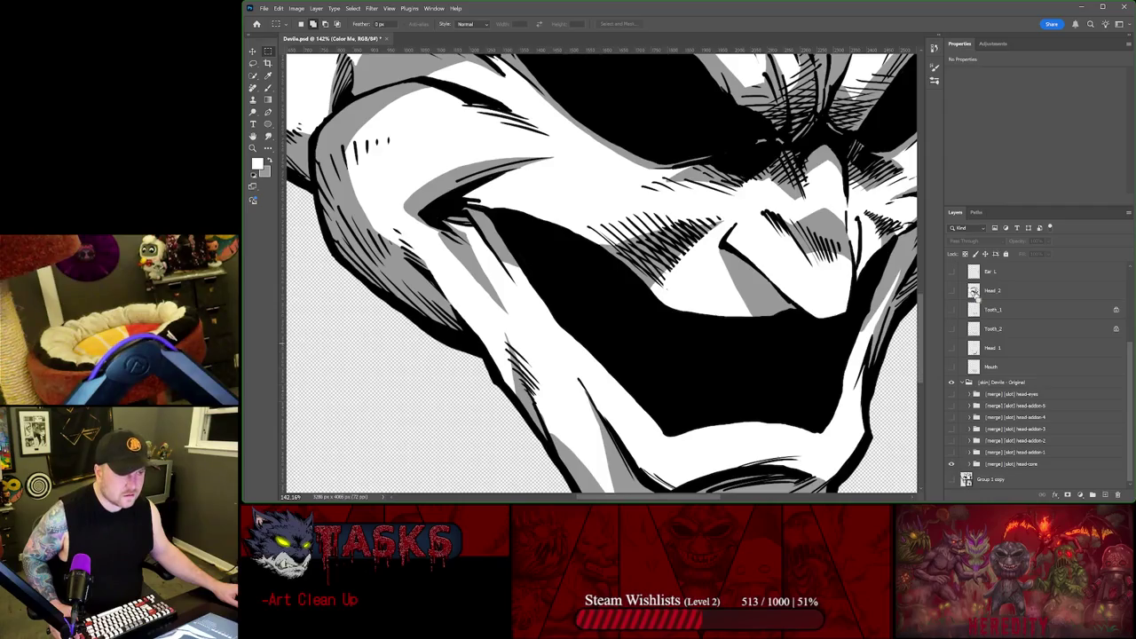
left_click(973, 291, "ctrl")
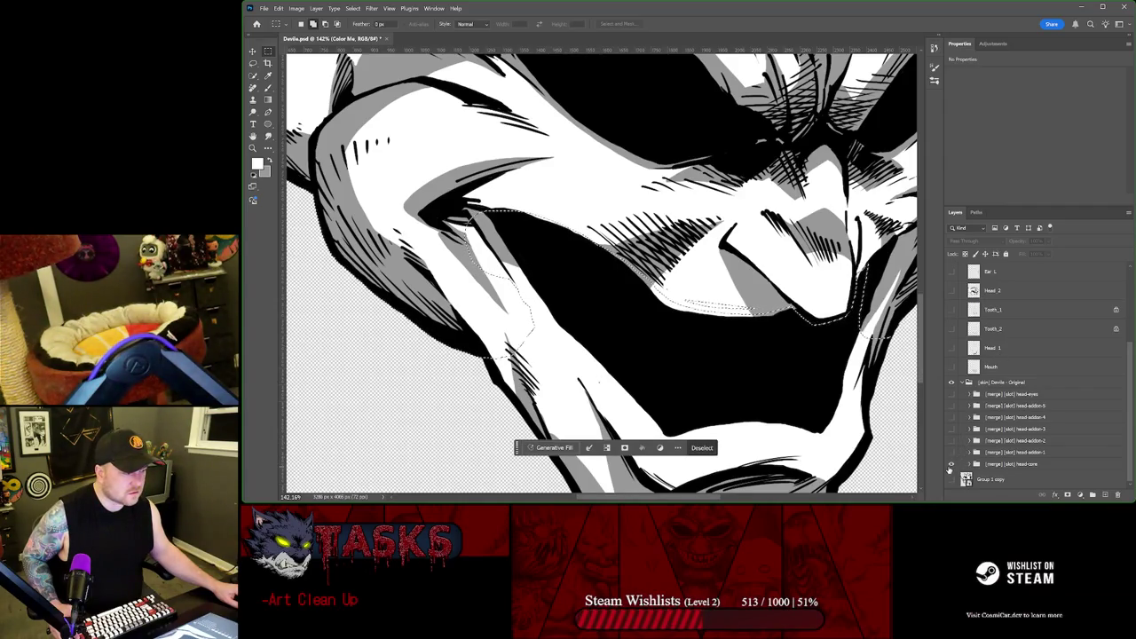
Step: Compare the mouth with and without head-addon-3 and select that group
left_click(950, 464, "alt")
left_click(951, 461, "alt")
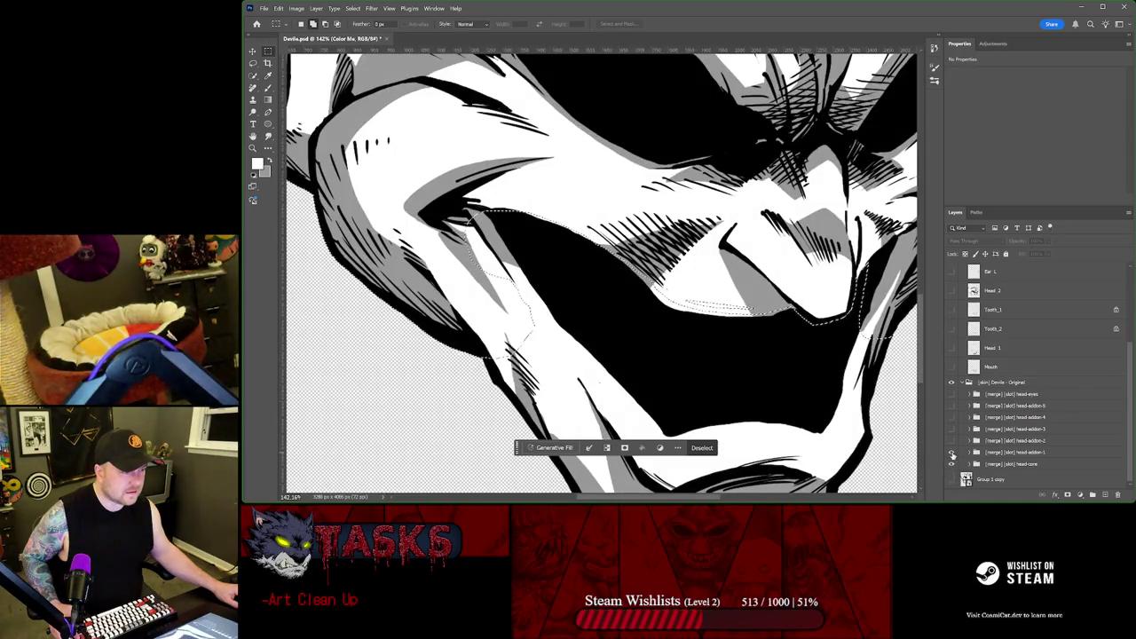
left_click(951, 430)
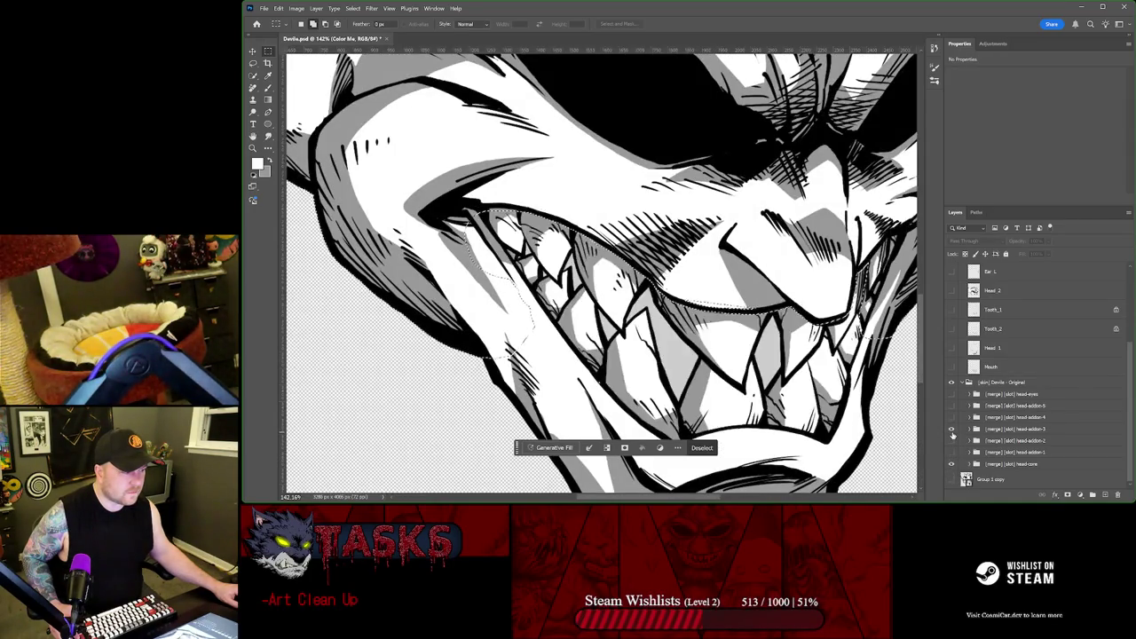
left_click(951, 429)
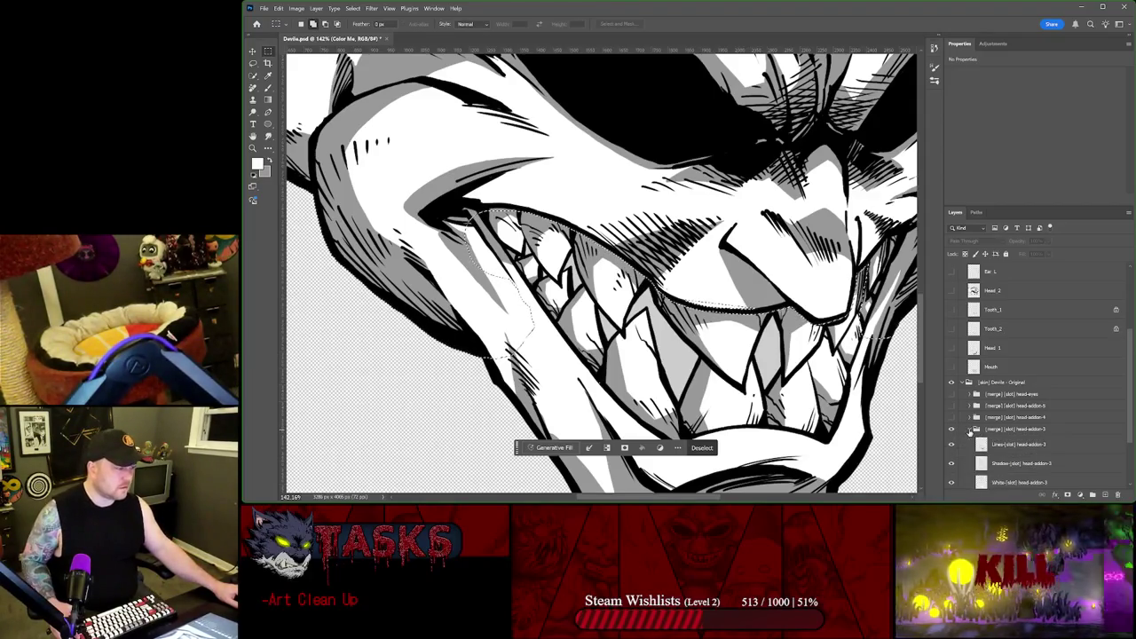
left_click(987, 429)
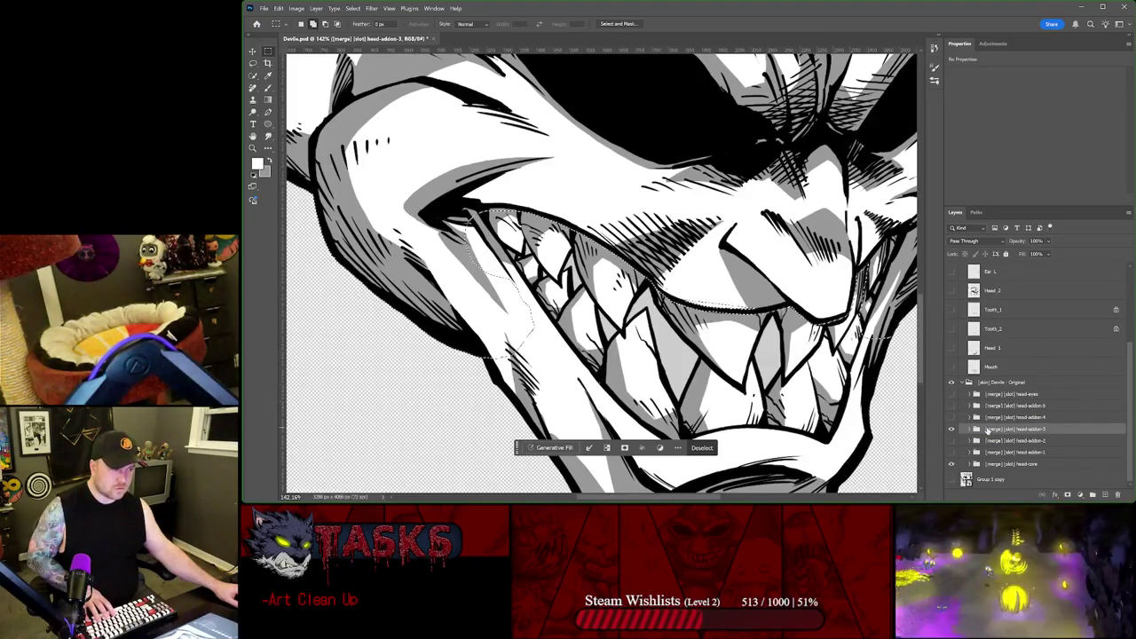
key("super")
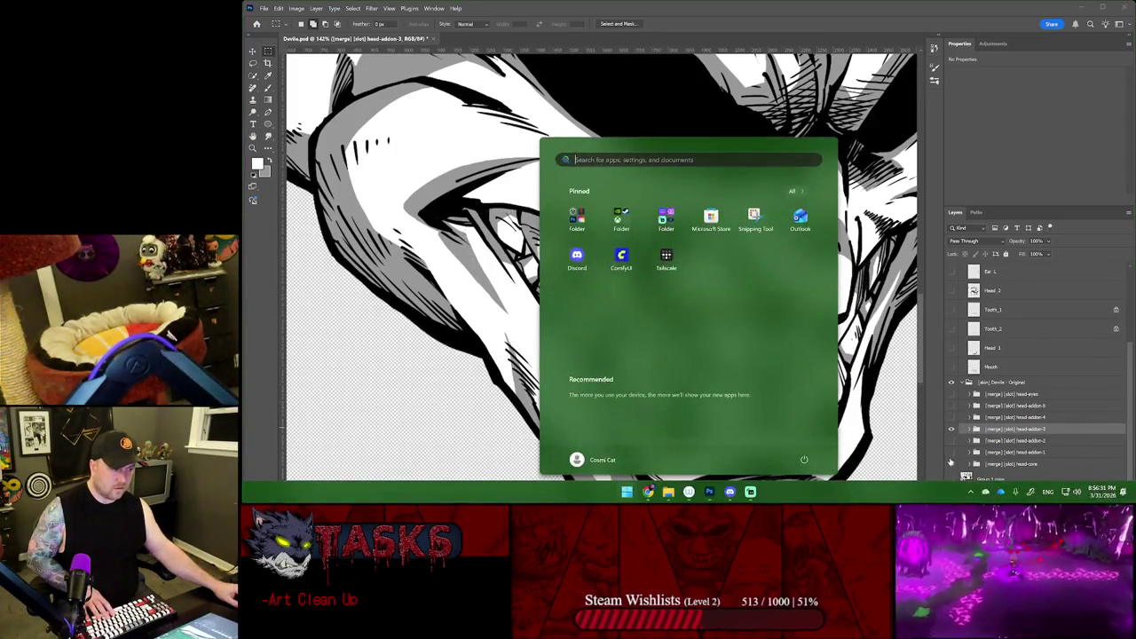
key("Escape")
left_click(951, 463)
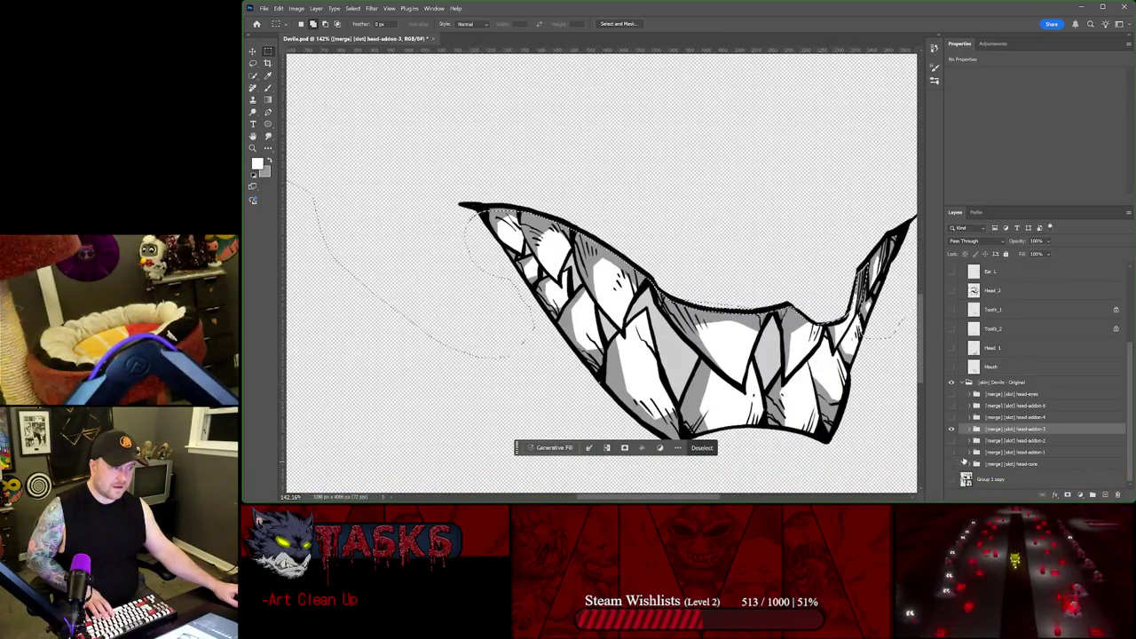
Step: Duplicate the head-addon-3 group and move the copy into Color Me
key("j")
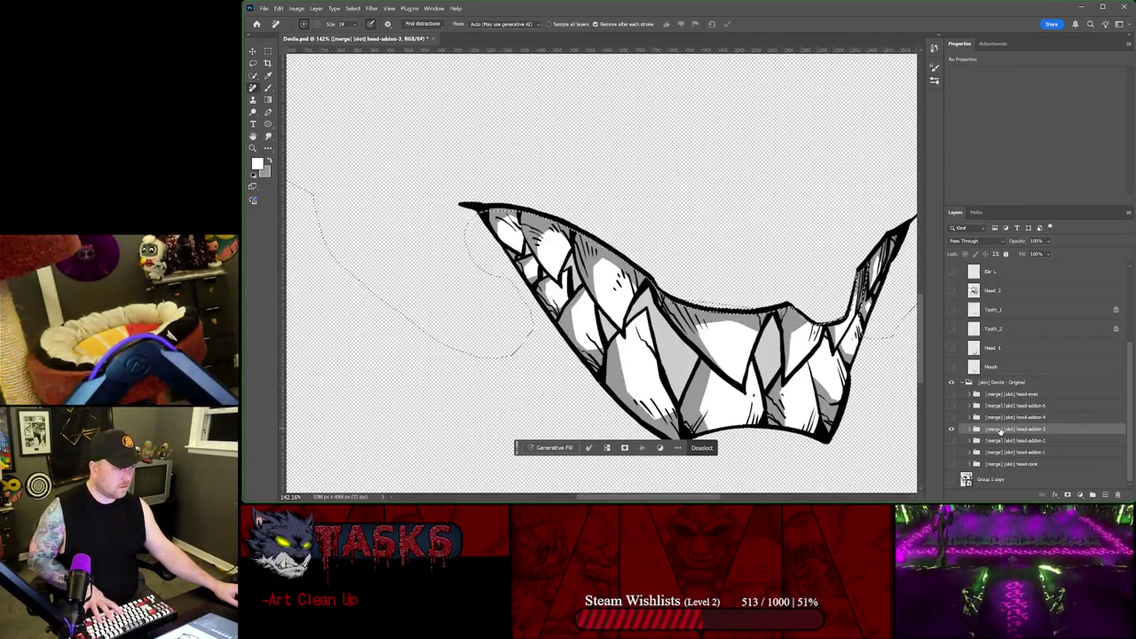
key("ctrl+j")
left_click_drag(1000, 431, 999, 389)
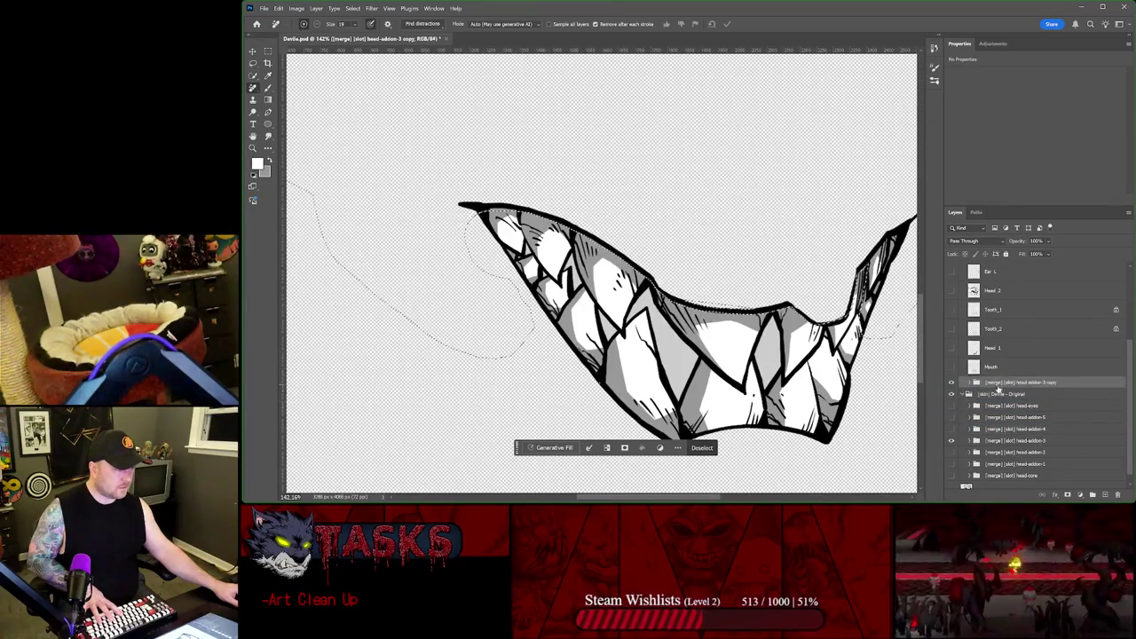
left_click(964, 395)
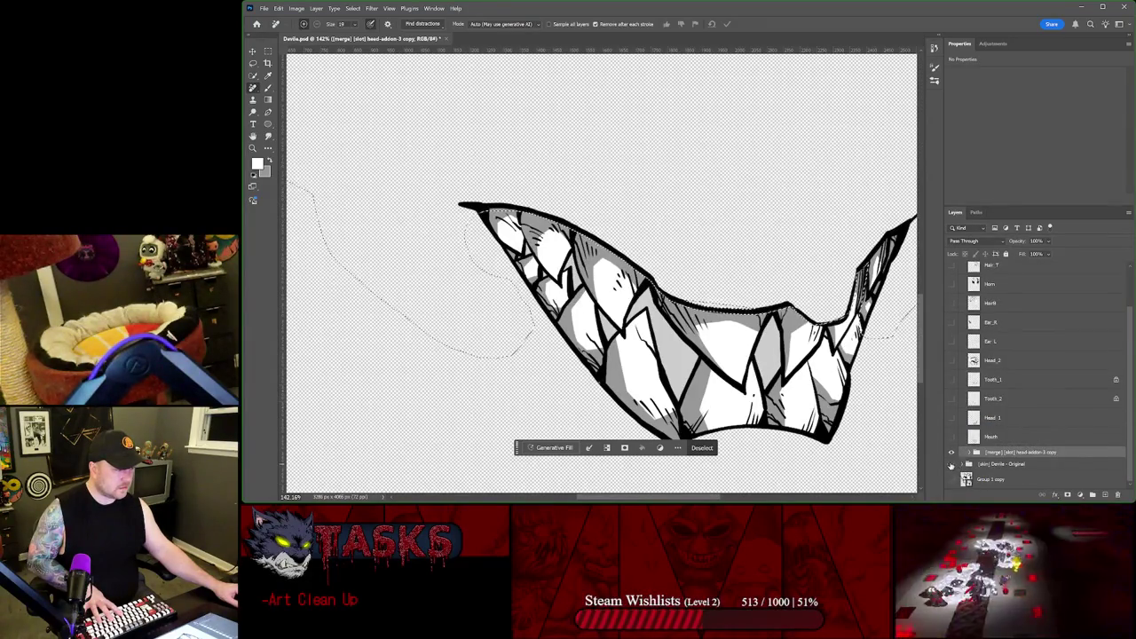
mouse_move(995, 455)
left_mouse_down()
mouse_move(1028, 255)
mouse_move(1024, 273)
left_mouse_up()
Step: Check Color Me's contents, deselect, and briefly preview an Animation layer
left_click(961, 280)
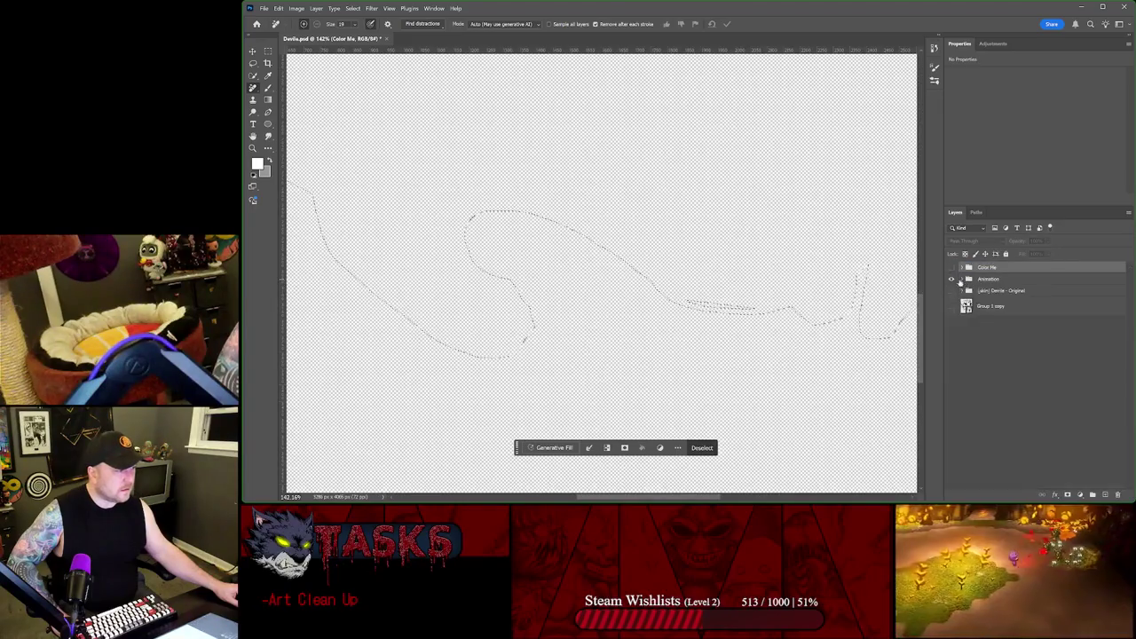
left_click(962, 267)
left_click(963, 268)
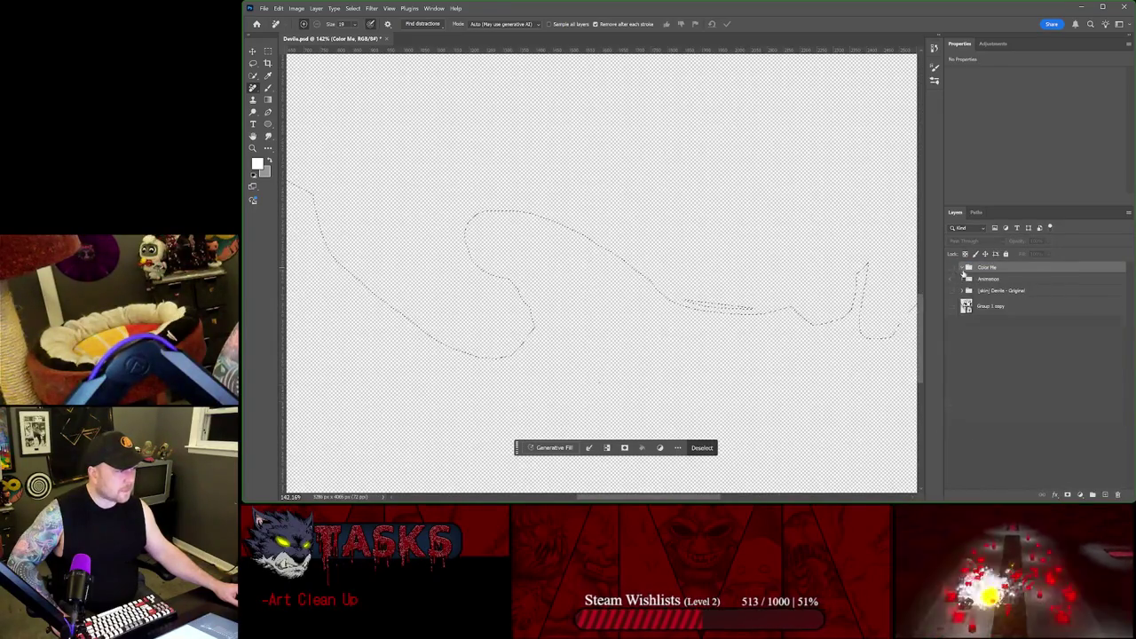
left_click(963, 280)
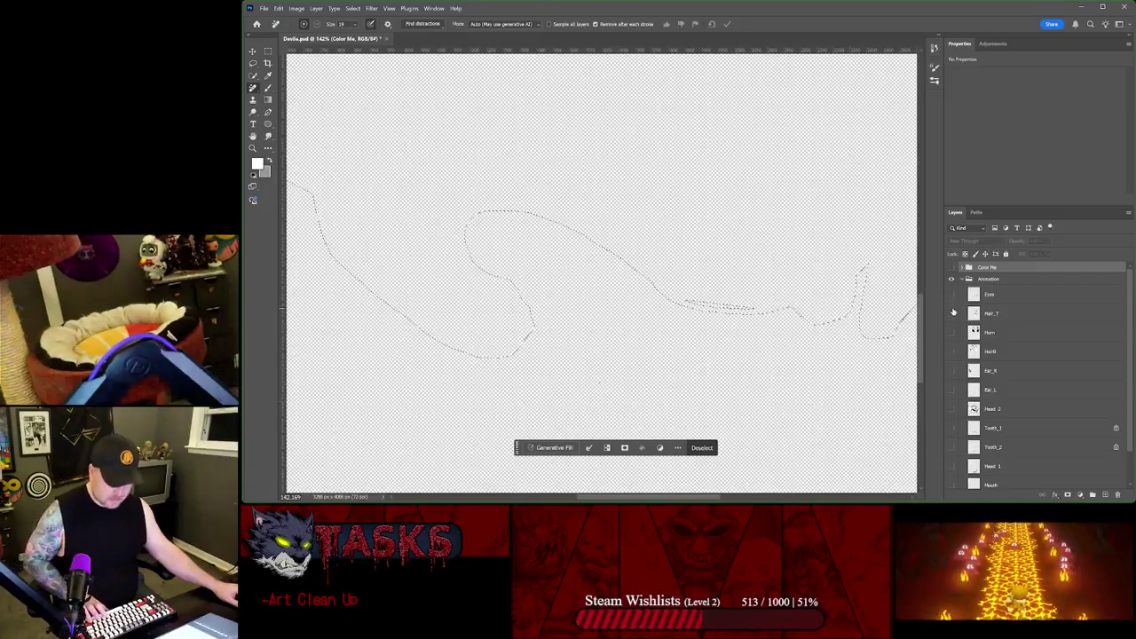
key("ctrl+d")
scroll(970, 430, "down", 3)
left_click(954, 431)
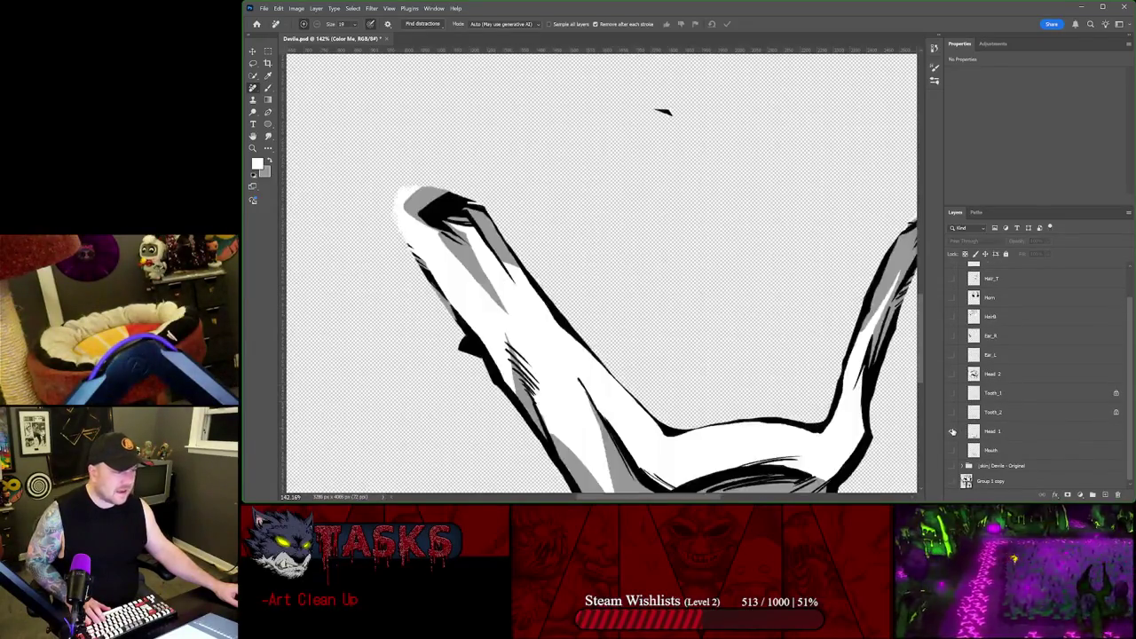
left_click(954, 432)
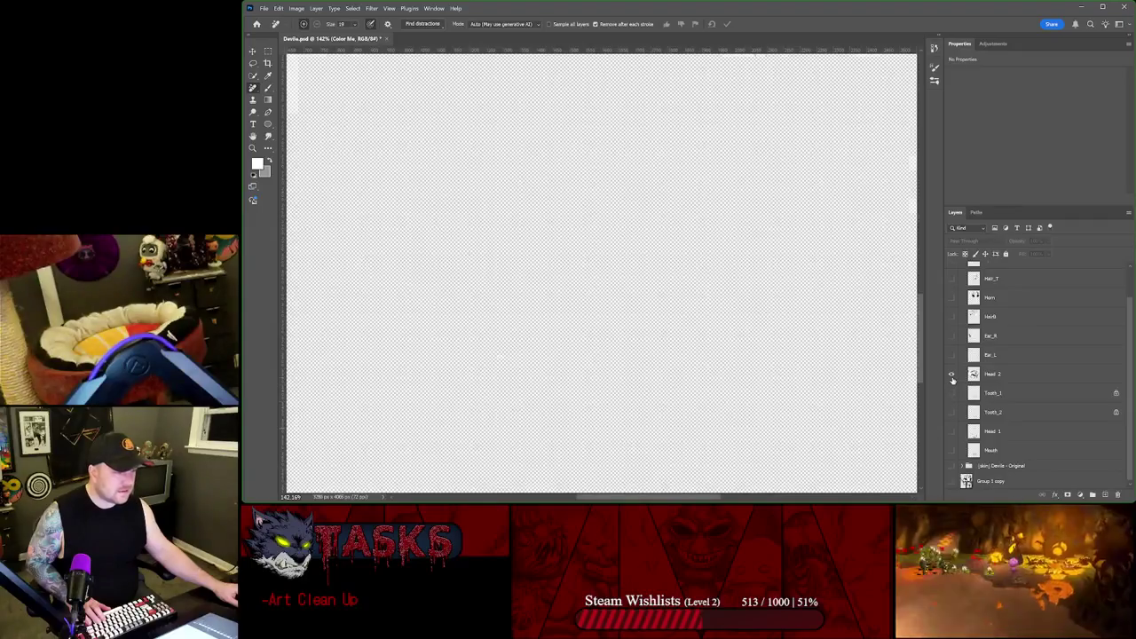
Step: Toggle the Head 2 artwork and expand the Color Me and Animation groups
left_click(952, 375)
left_click(953, 376)
scroll(1006, 355, "up", 2)
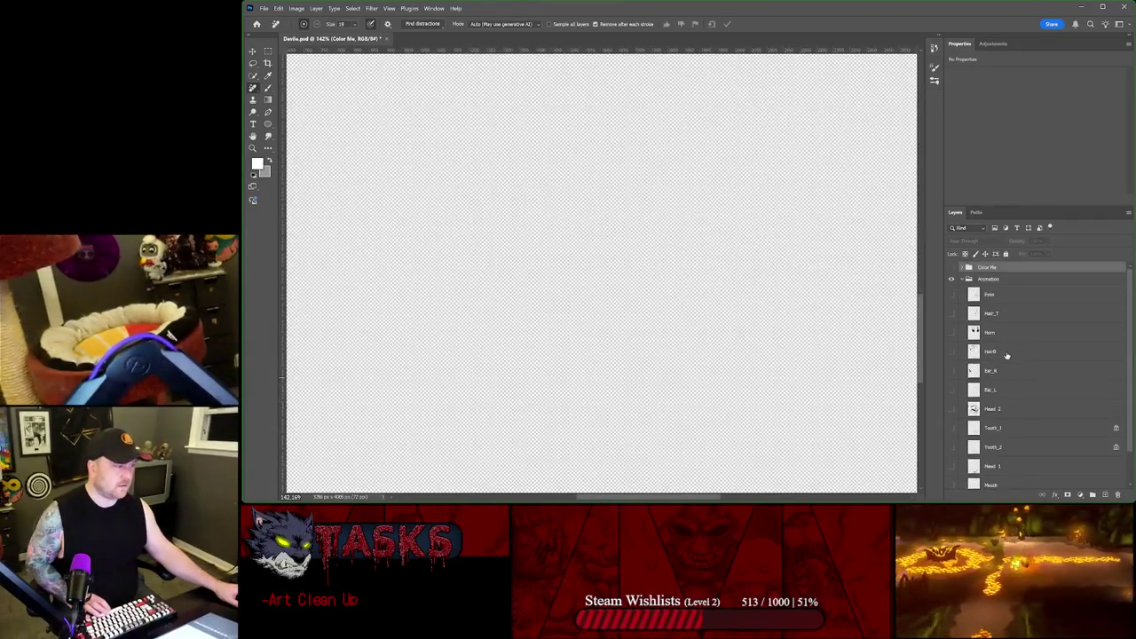
left_click(967, 279)
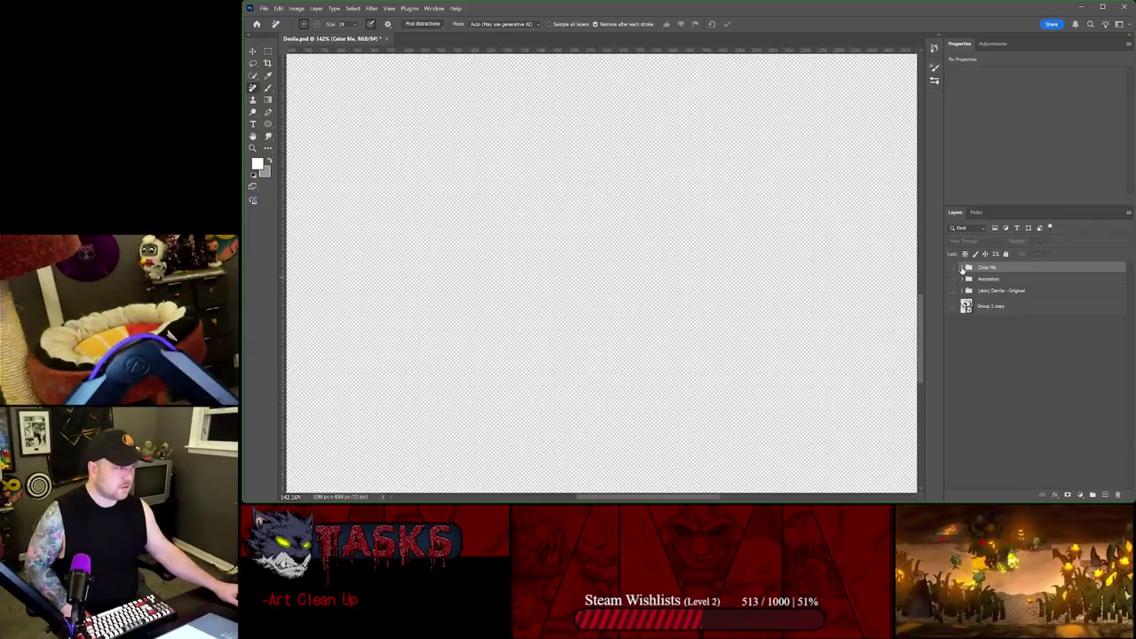
left_click(962, 267)
left_click(963, 403)
scroll(967, 410, "down", 1)
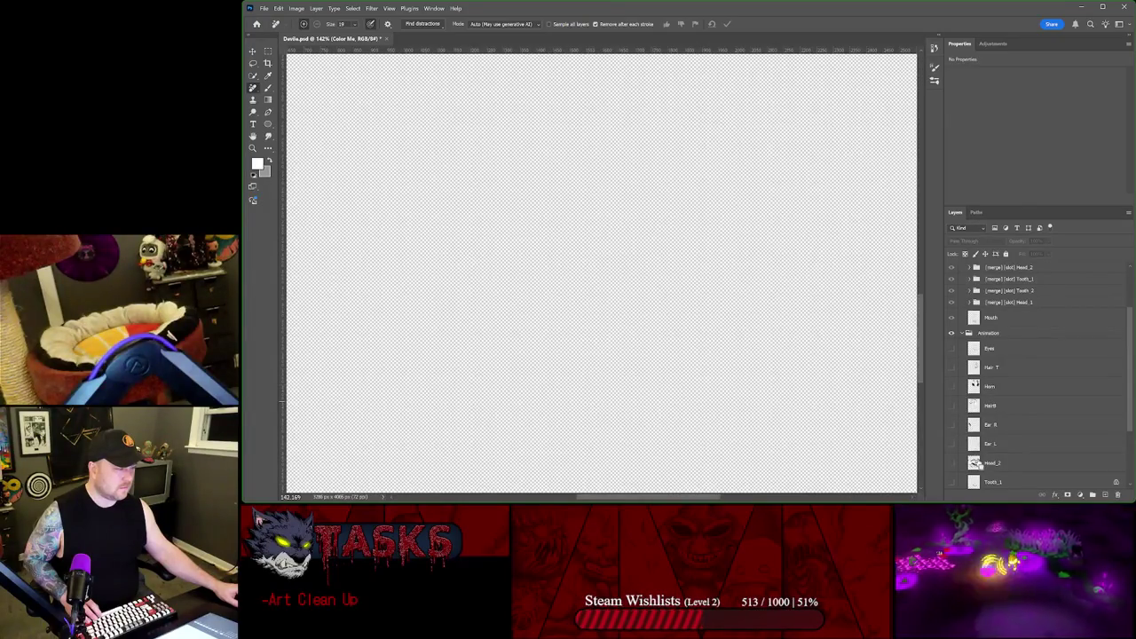
Step: Select the Head_2 outline and add the Ear R outline to it
left_click(975, 462, "ctrl")
left_click(957, 464)
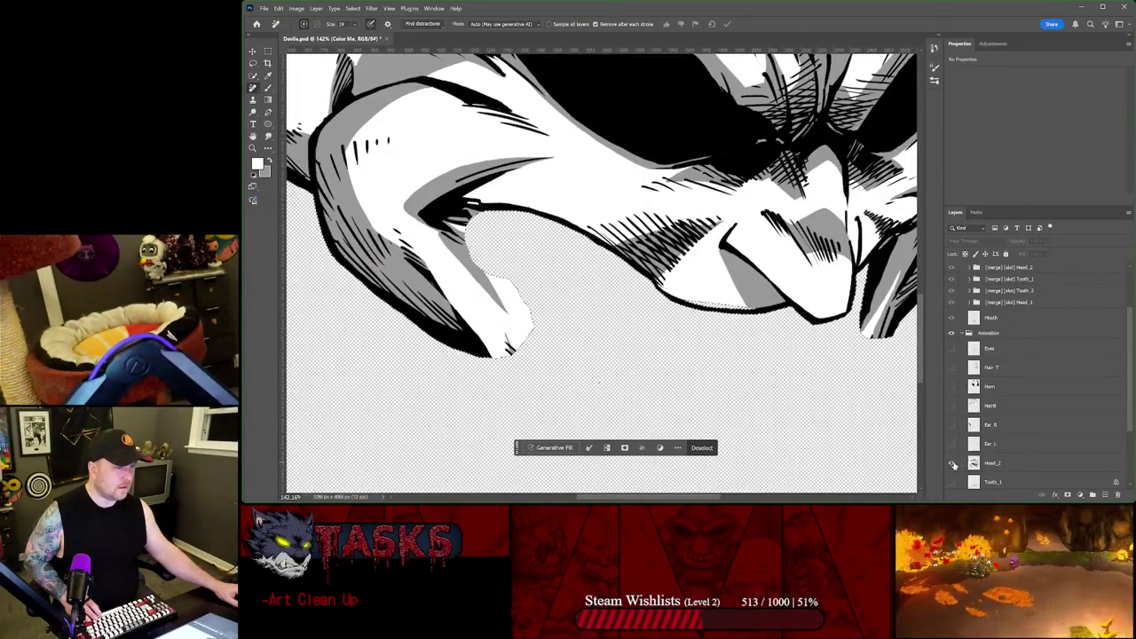
left_click(955, 463)
left_click(974, 424, "ctrl+shift")
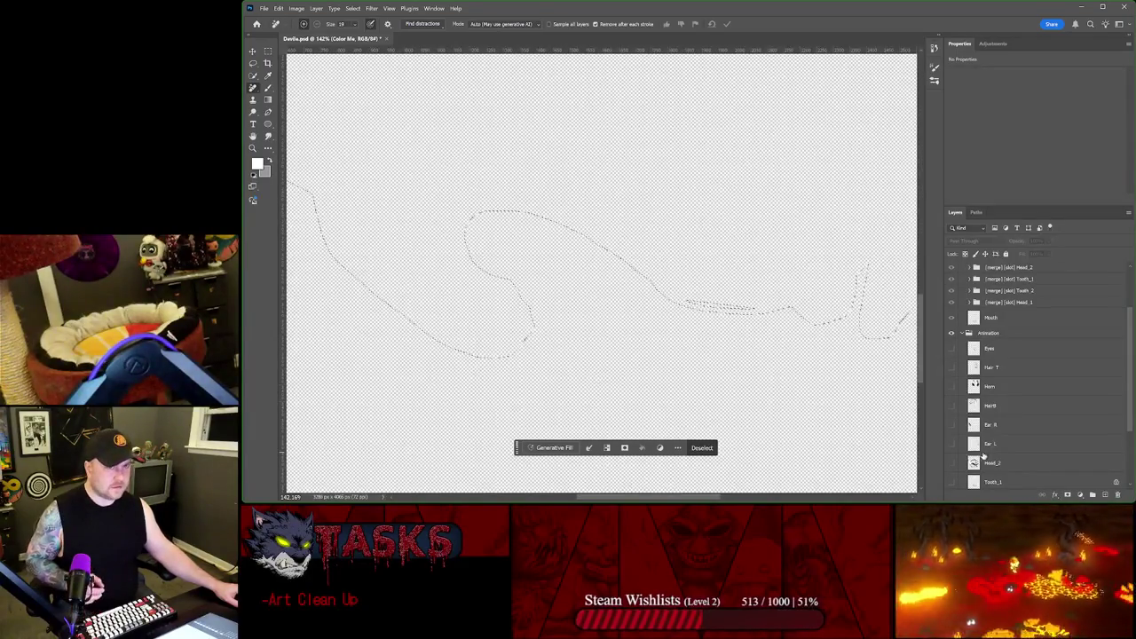
scroll(743, 271, "down", 2)
scroll(743, 271, "down", 2)
scroll(743, 271, "down", 1)
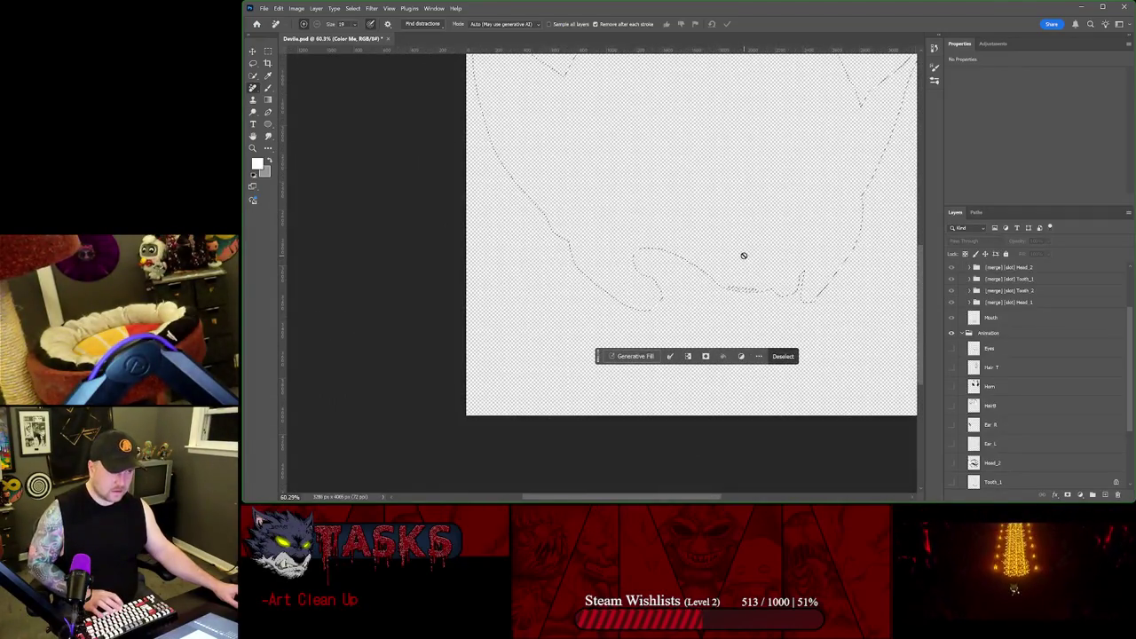
Step: Invert the selection with the Marquee tool's Select Inverse
key("m")
right_click(744, 256)
left_click(768, 265)
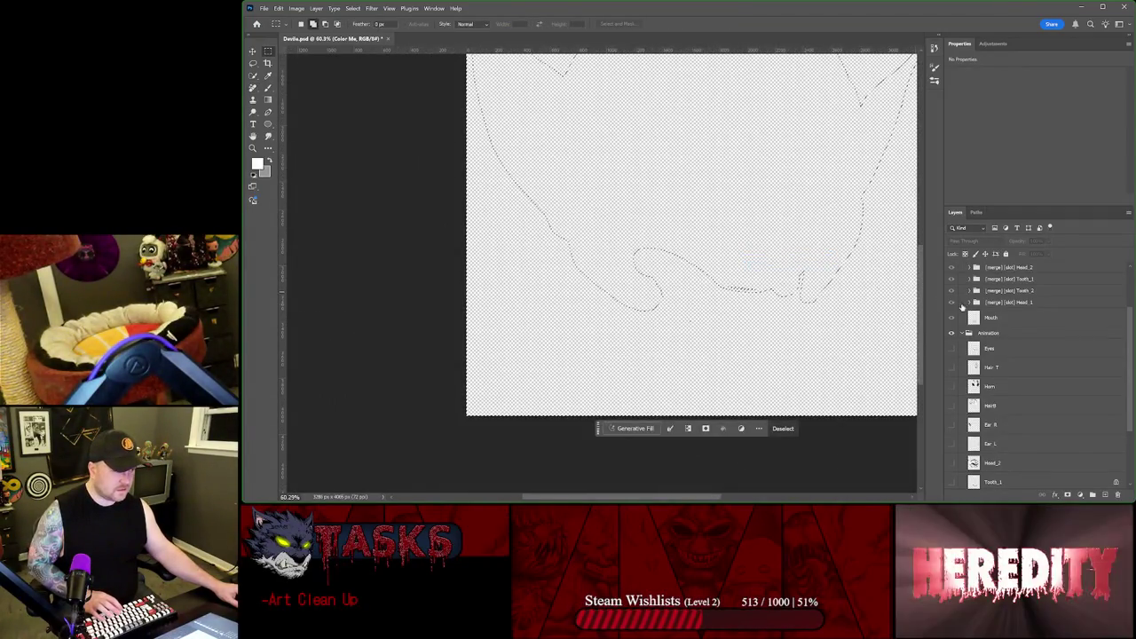
scroll(995, 302, "up", 3)
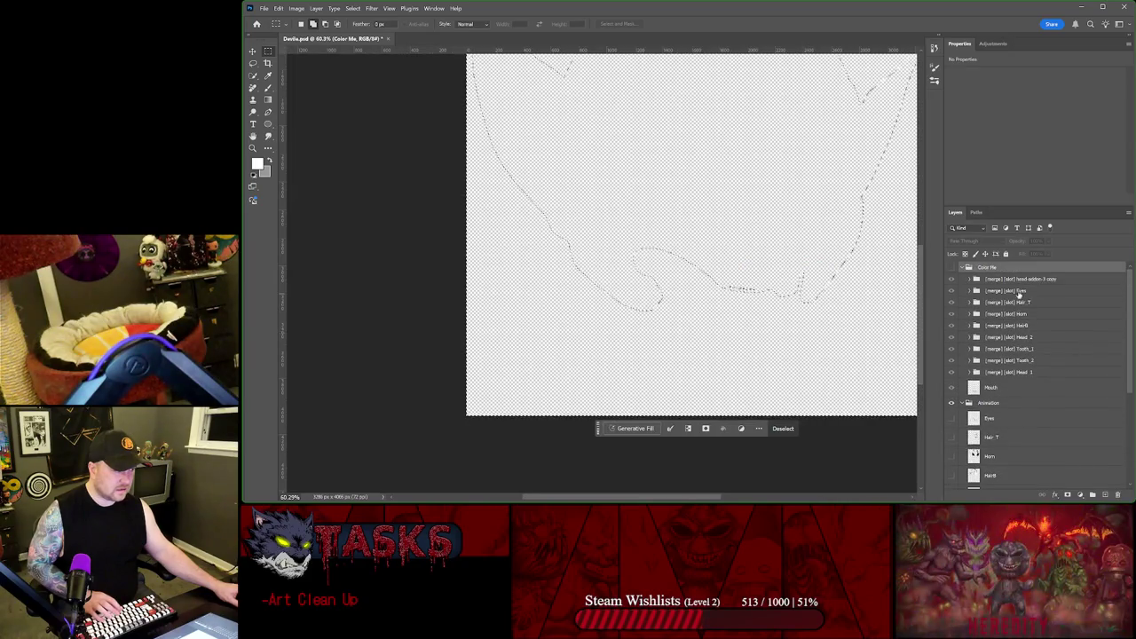
Step: Isolate the mouth copy's artwork, hiding its teeth fills to leave only the mouth line
left_click(970, 281)
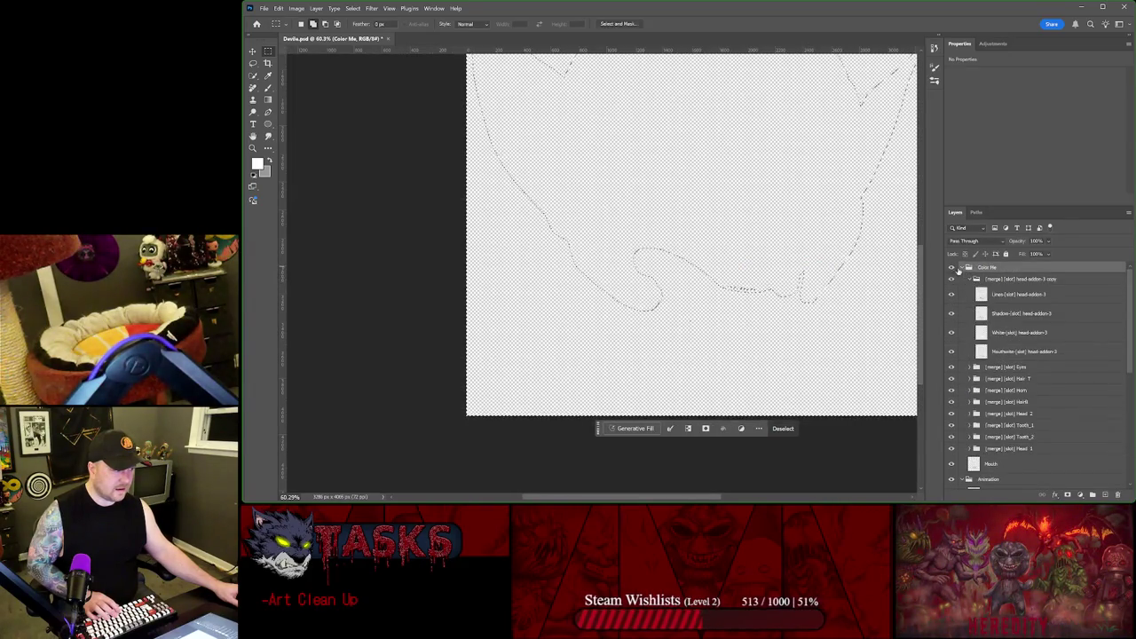
left_click(951, 268)
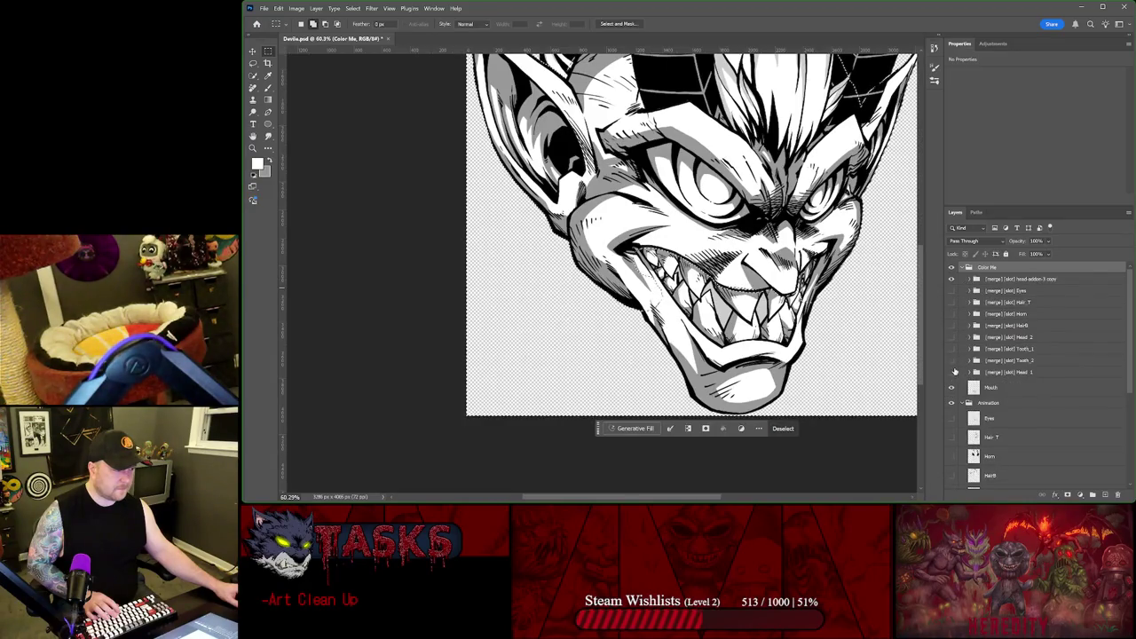
left_click(952, 371)
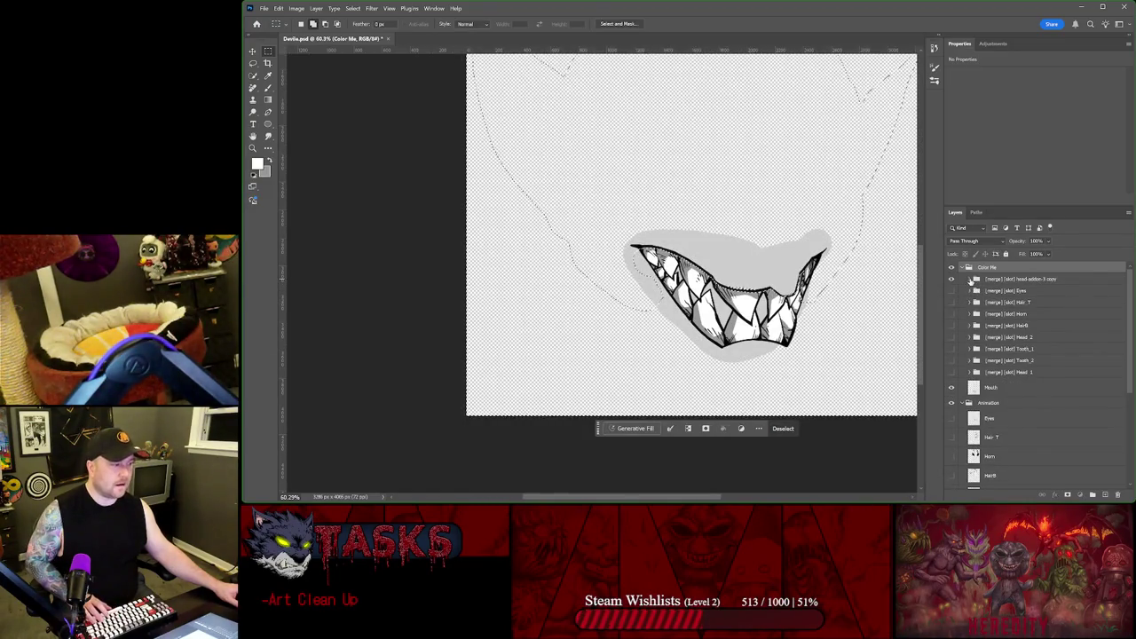
left_click(970, 281)
left_click(1019, 294)
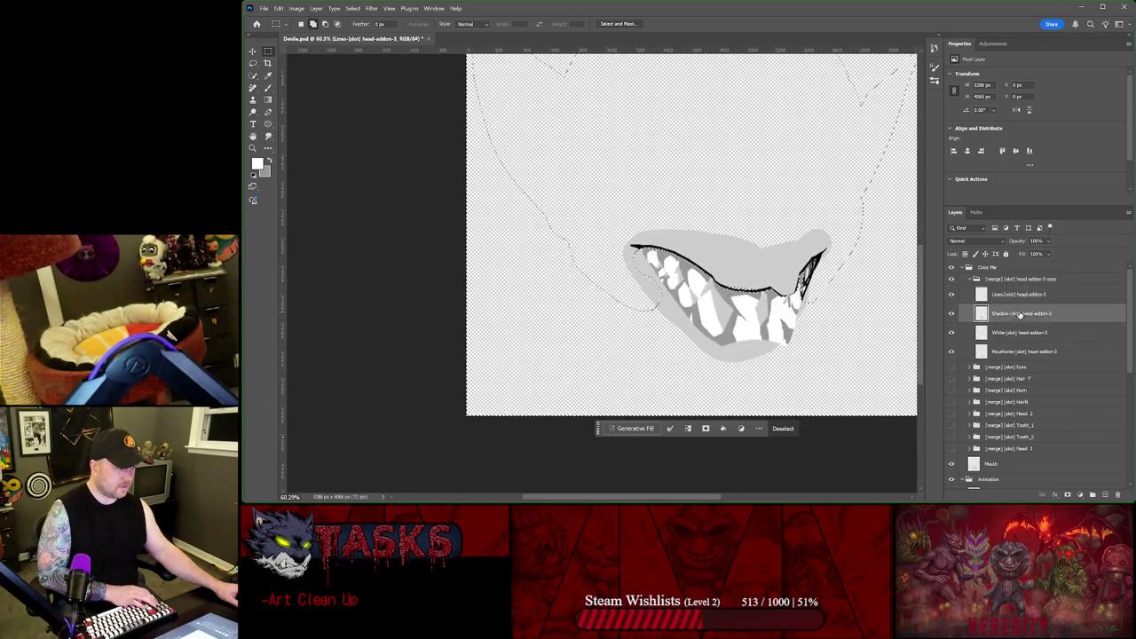
left_click(1018, 352)
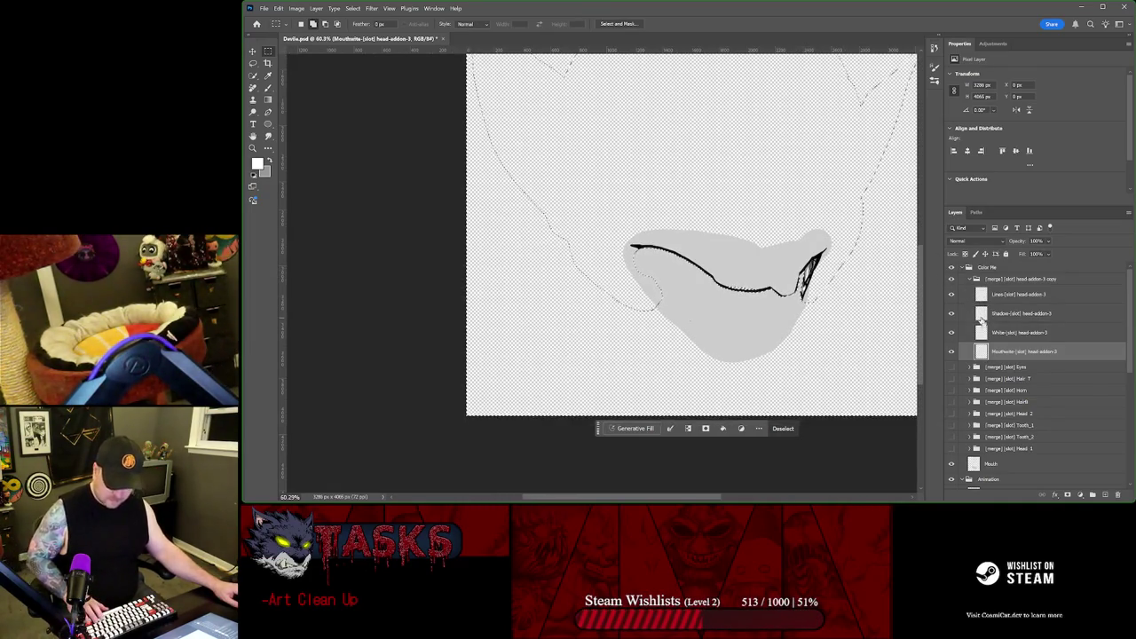
key("ctrl+d")
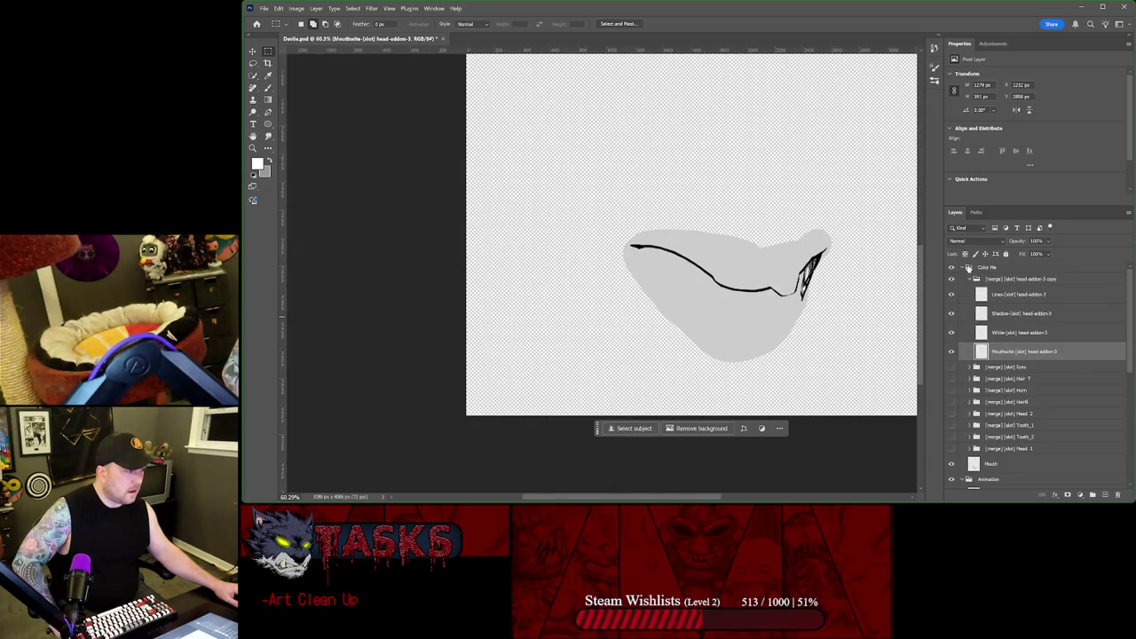
Step: Hide the Color Me group, show the Head_2 artwork, then toggle Color Me to compare
scroll(976, 373, "down", 2)
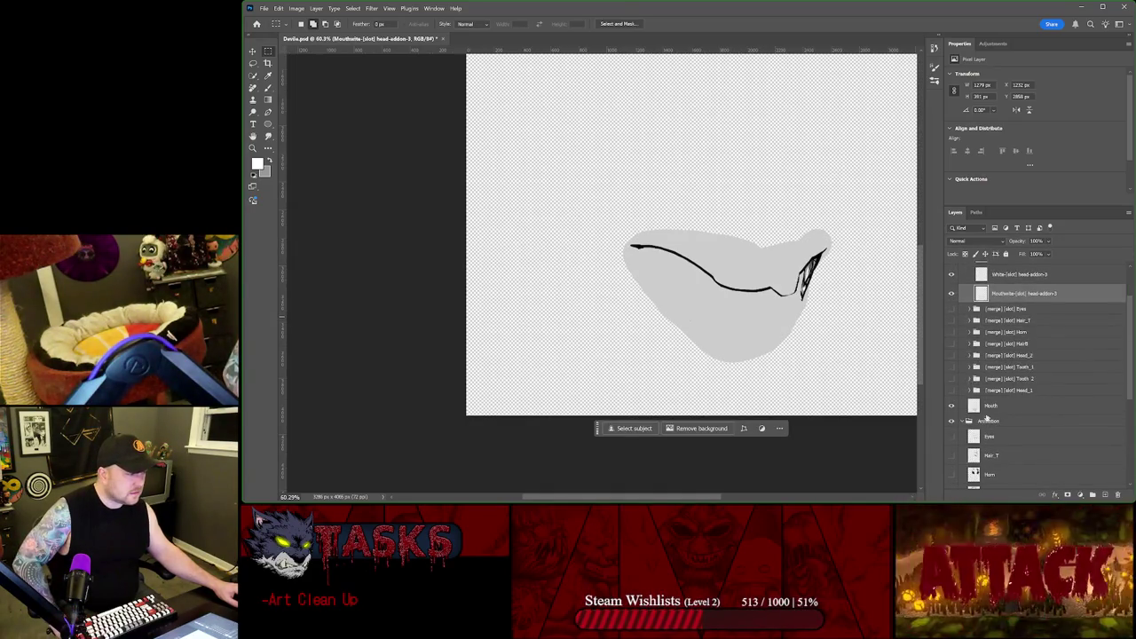
scroll(964, 319, "up", 1)
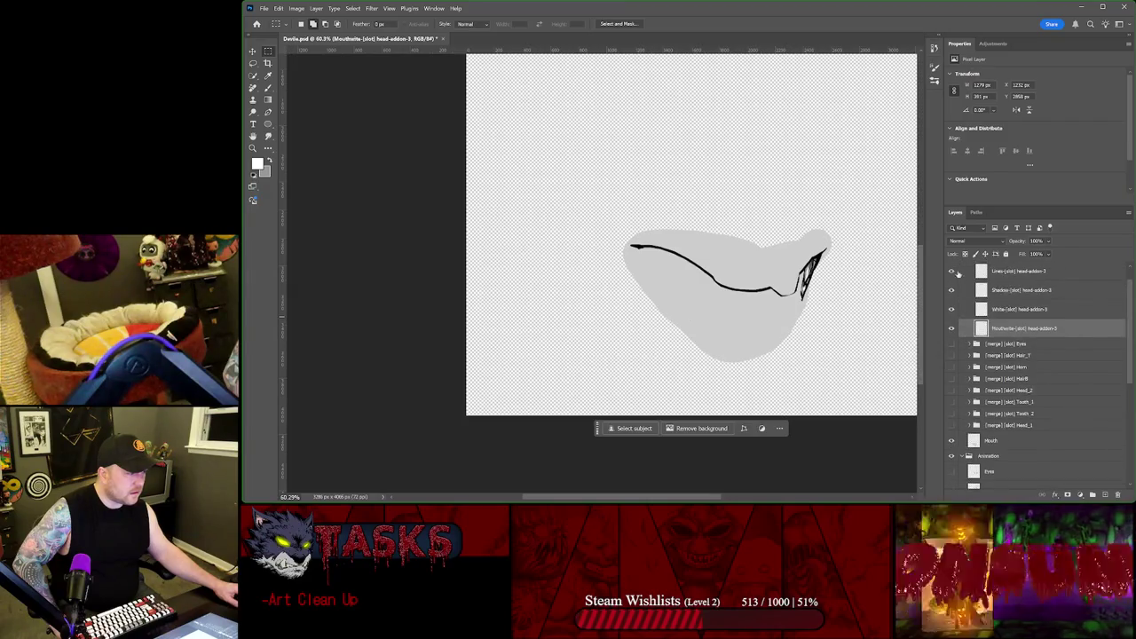
scroll(959, 280, "up", 1)
left_click(953, 269)
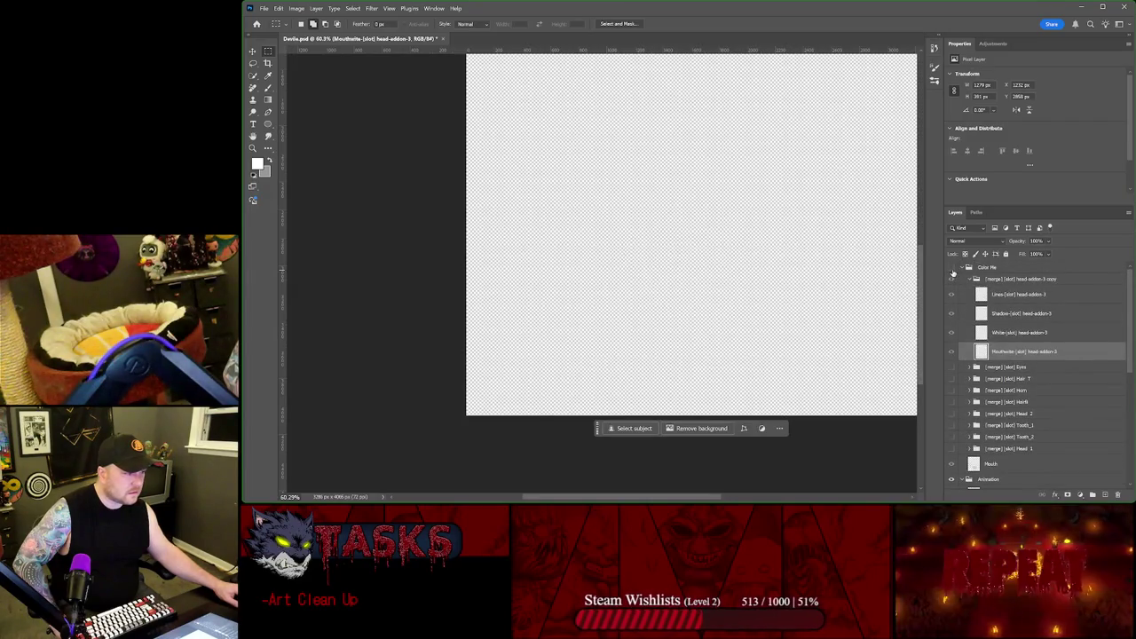
scroll(959, 338, "down", 2)
scroll(962, 372, "down", 2)
scroll(965, 399, "down", 2)
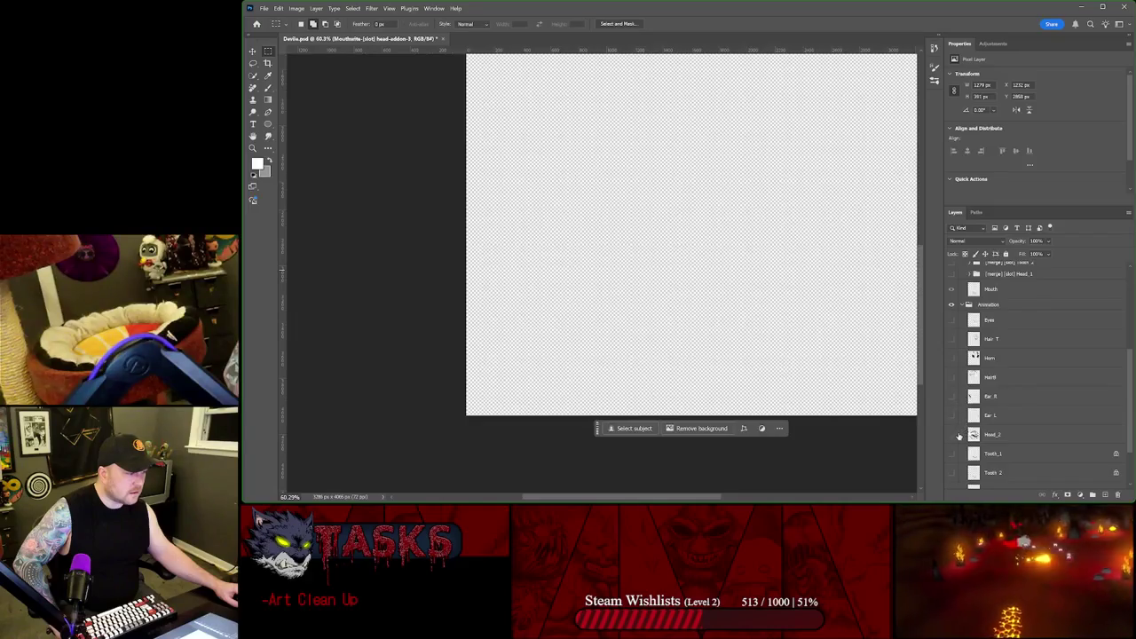
left_click(952, 434)
scroll(976, 373, "up", 3)
scroll(1008, 335, "up", 3)
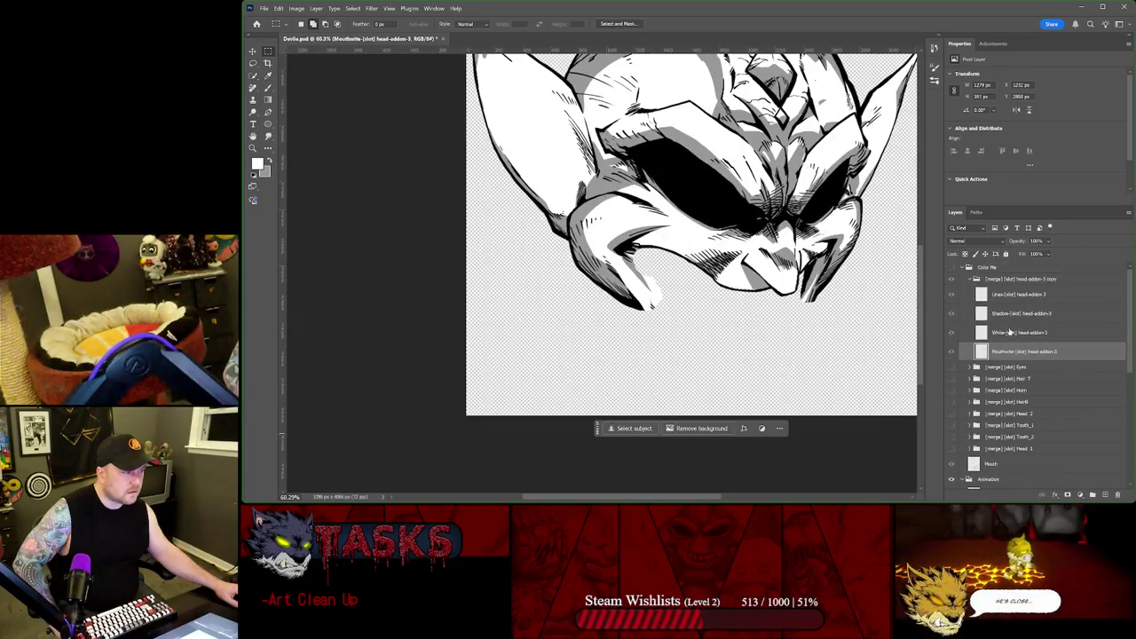
left_click(952, 268)
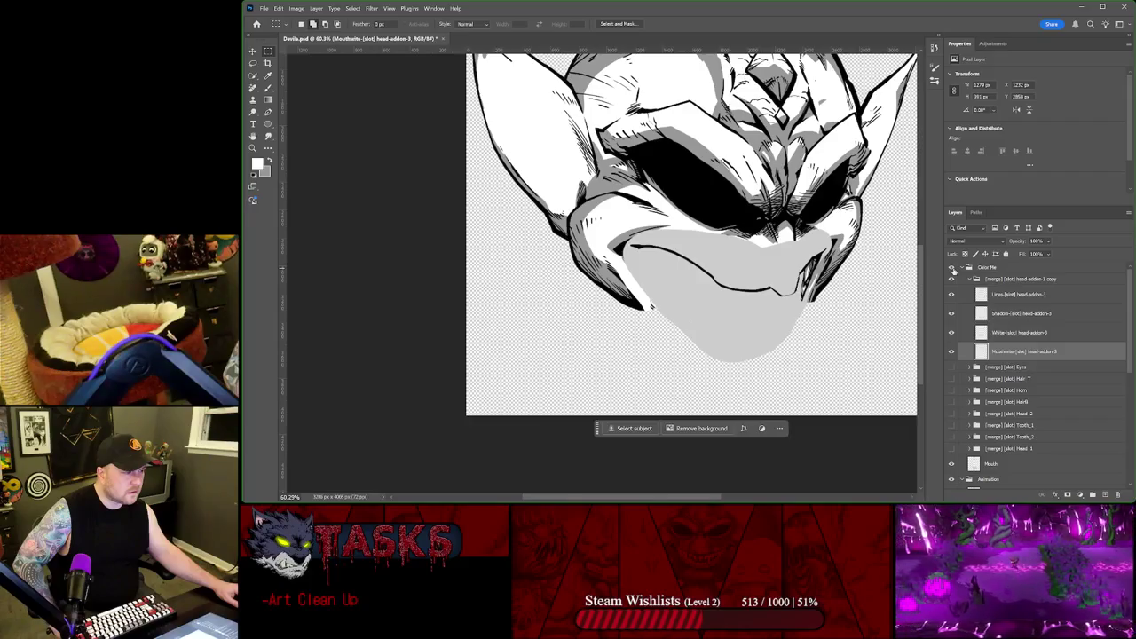
left_click(953, 268)
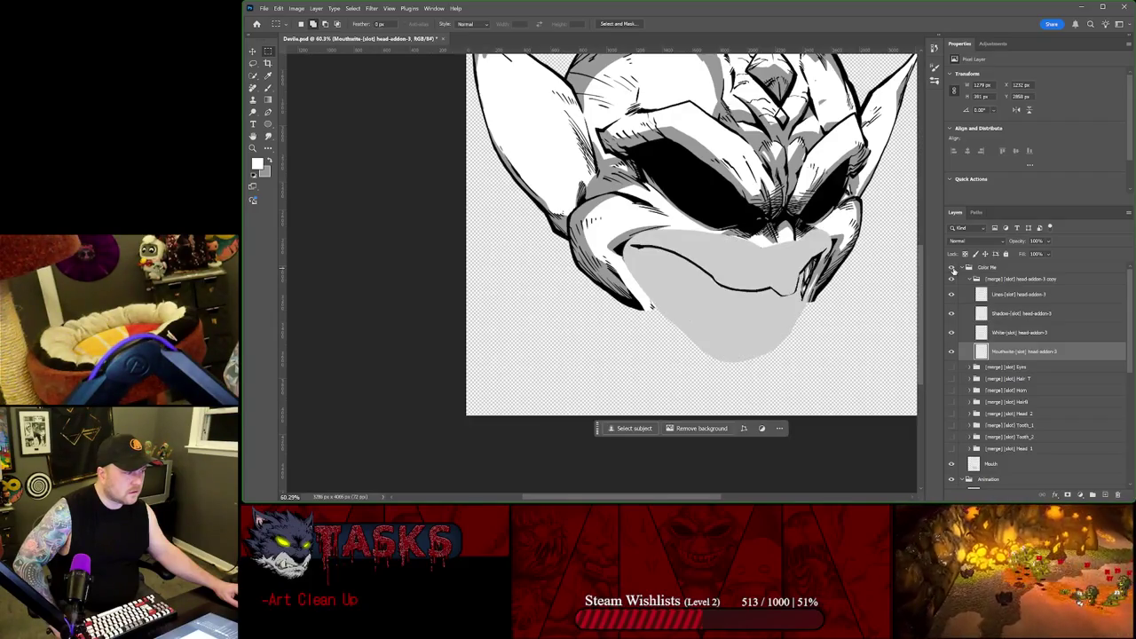
Step: Trial-delete the Mouthwhite layer, undo it, and hide the Mouth layer's grey mouth fill
left_click(1019, 332)
left_click(1016, 351)
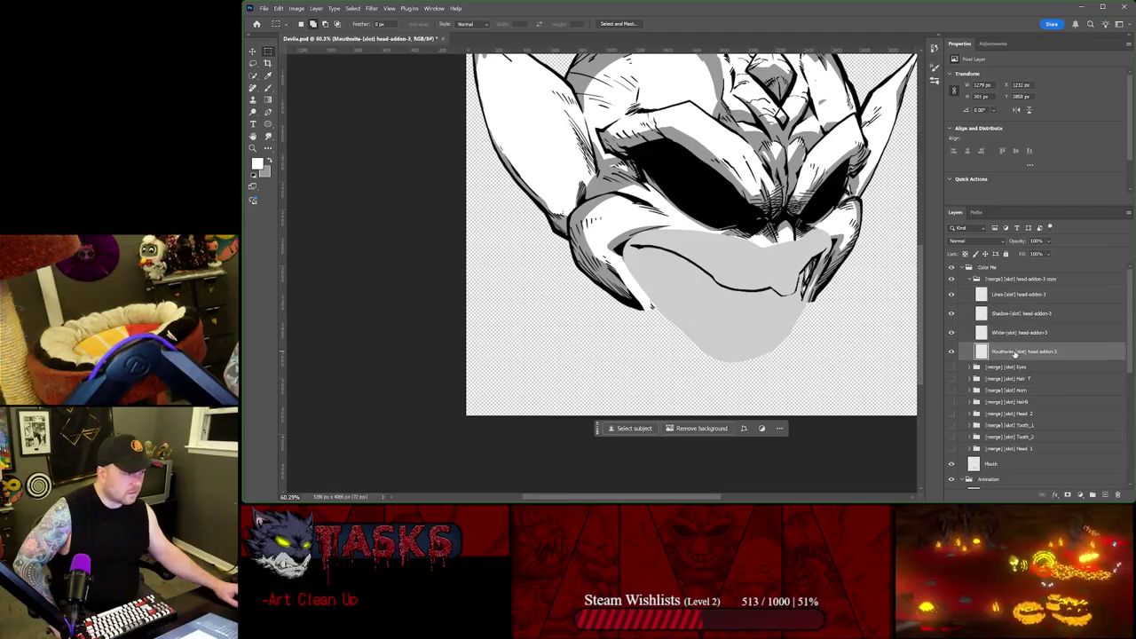
key("Delete")
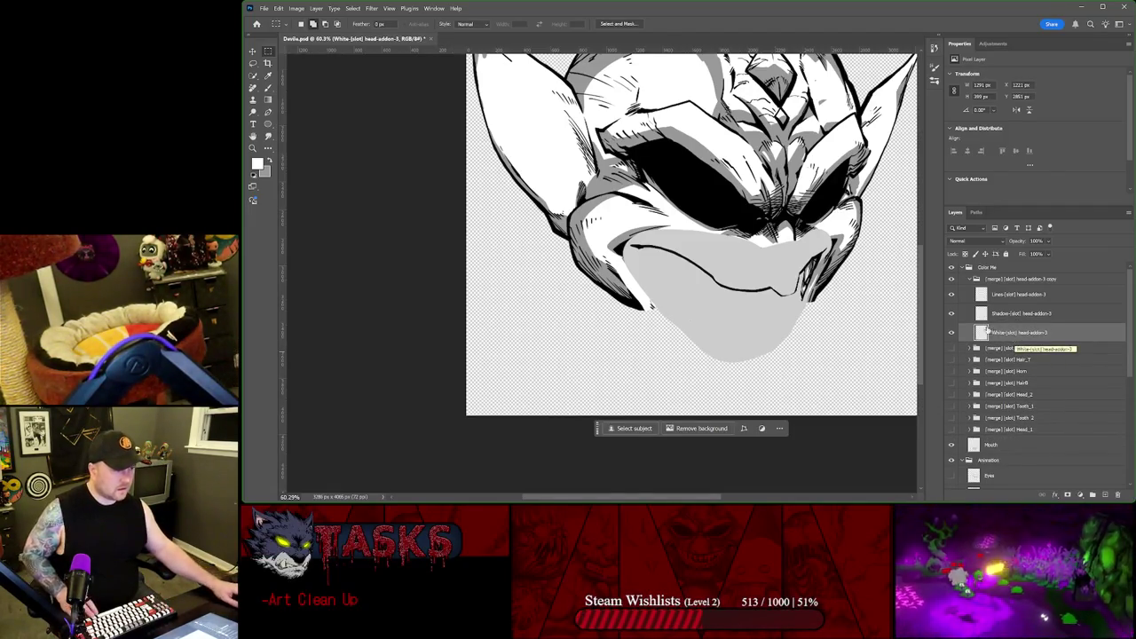
left_click(953, 445)
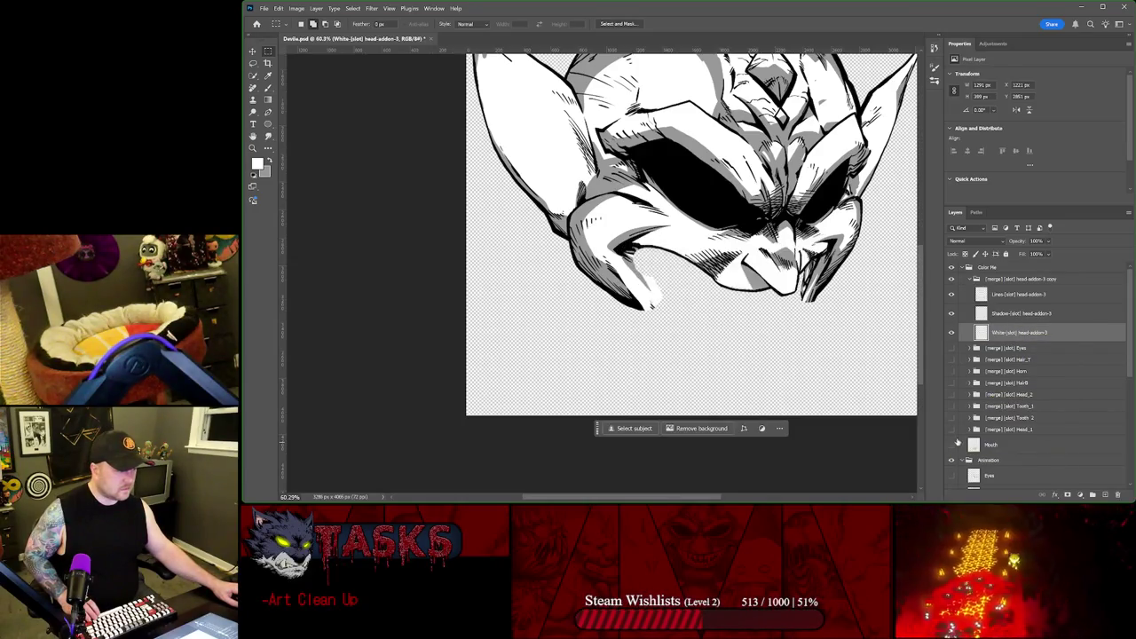
key("ctrl+z")
left_click(952, 463)
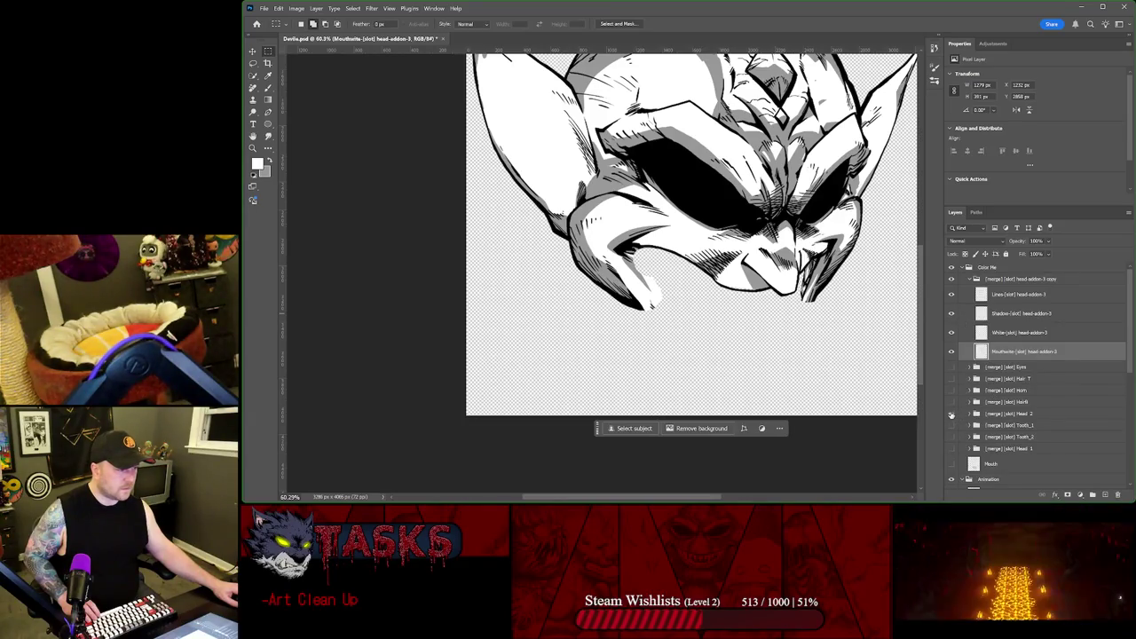
Step: Show Head 2, compare shading by toggling head-addon-3 copy, Color Me and Shadow, then remove the fill layers
left_click(951, 414)
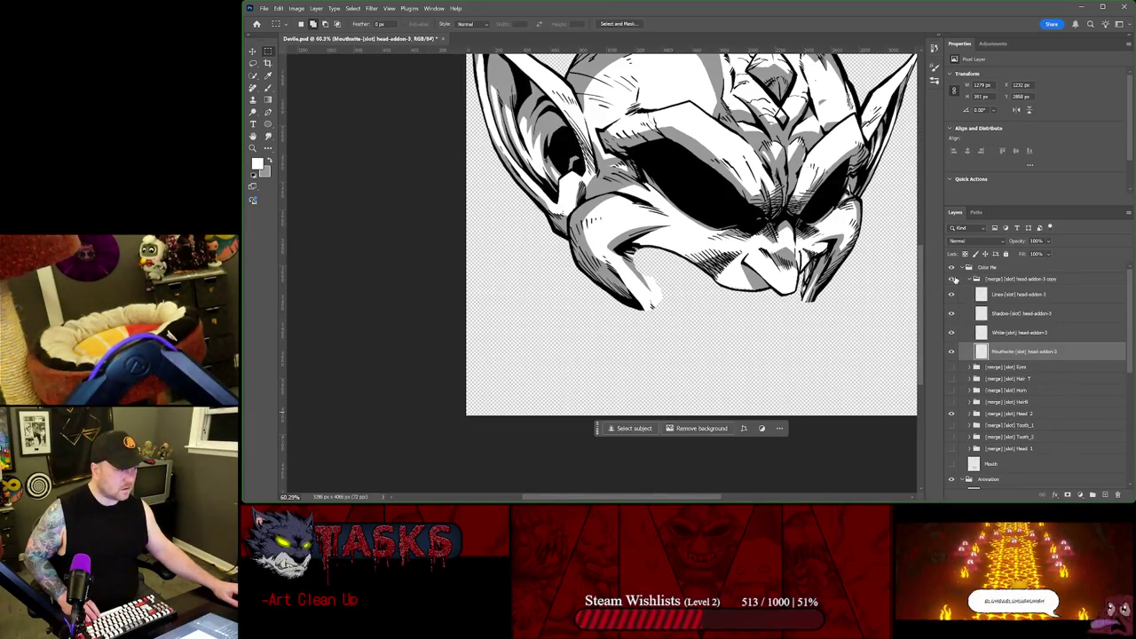
left_click(954, 280)
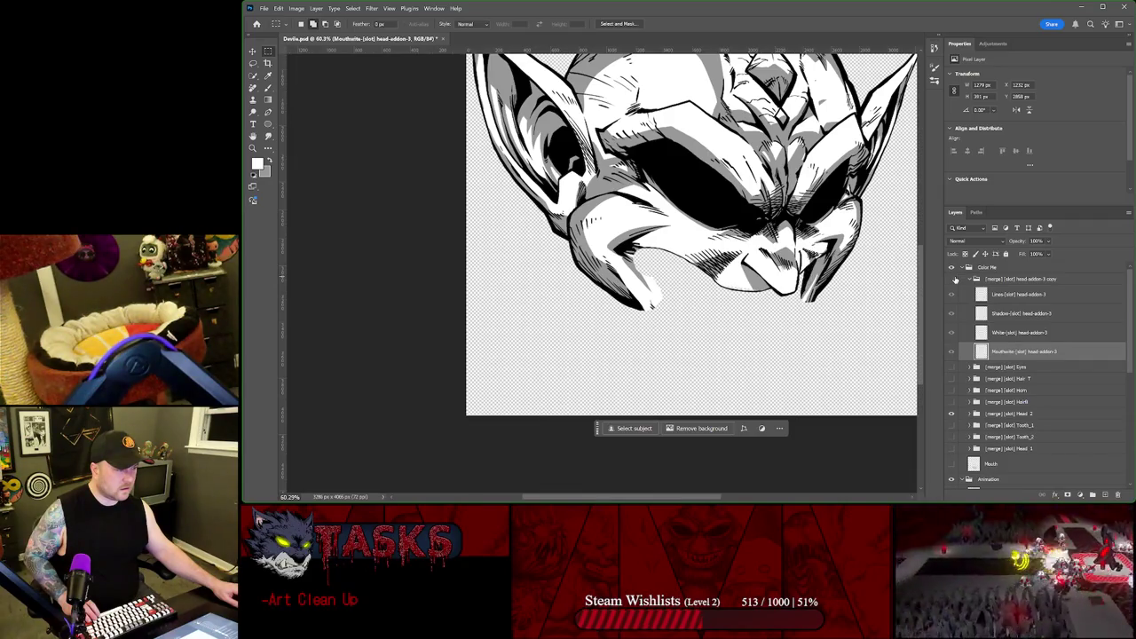
left_click(953, 280)
left_click(954, 280)
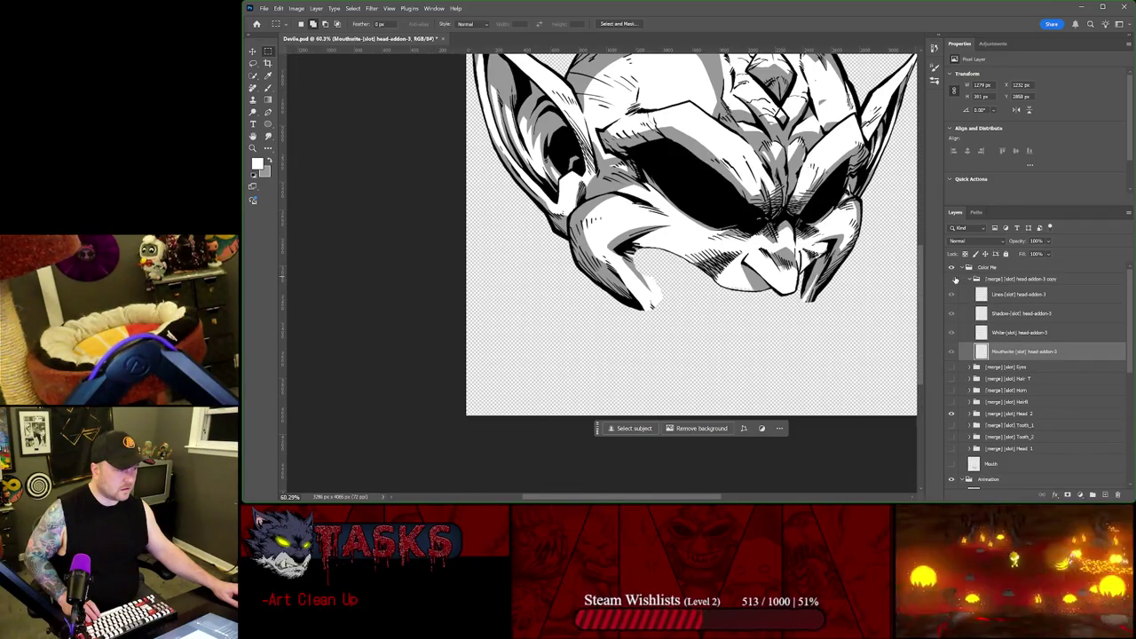
left_click(953, 280)
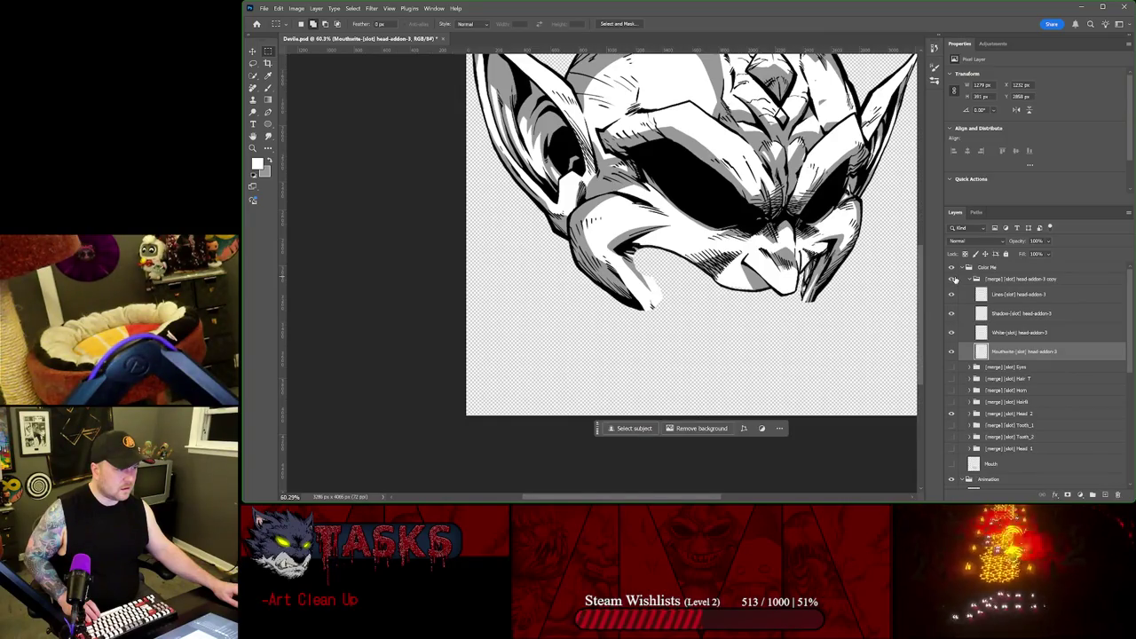
left_click(955, 280)
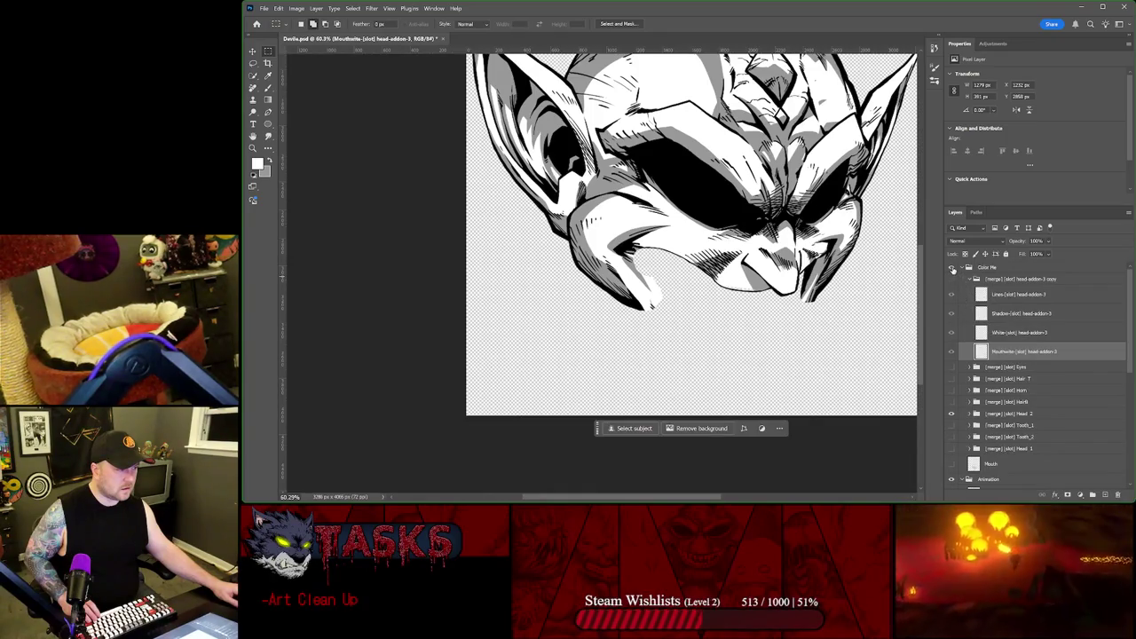
left_click(953, 268)
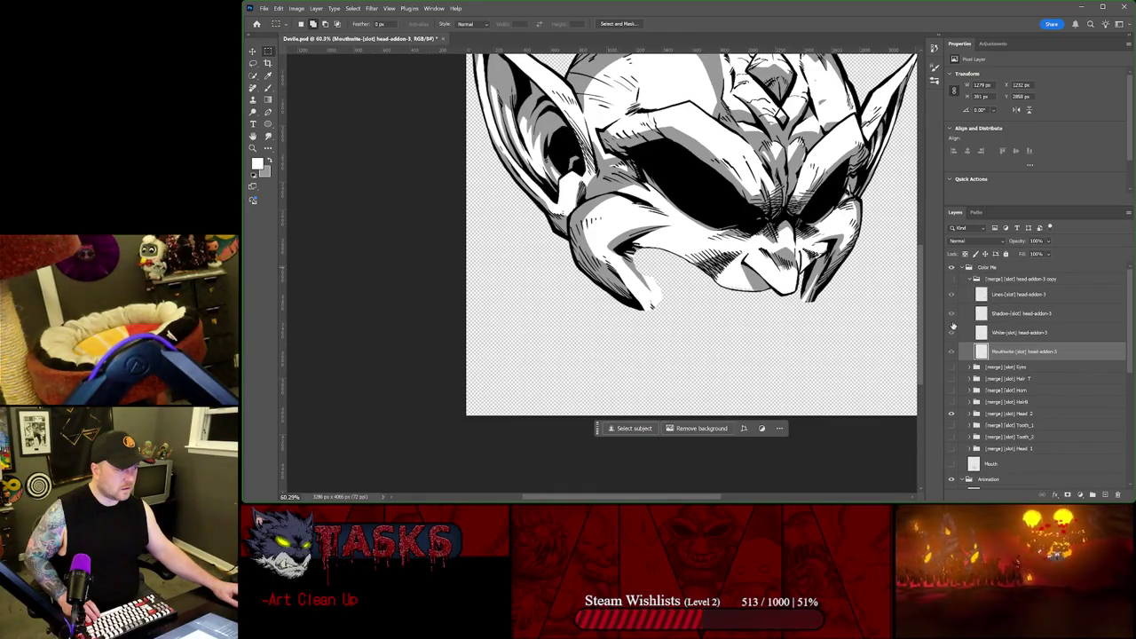
left_click(953, 280)
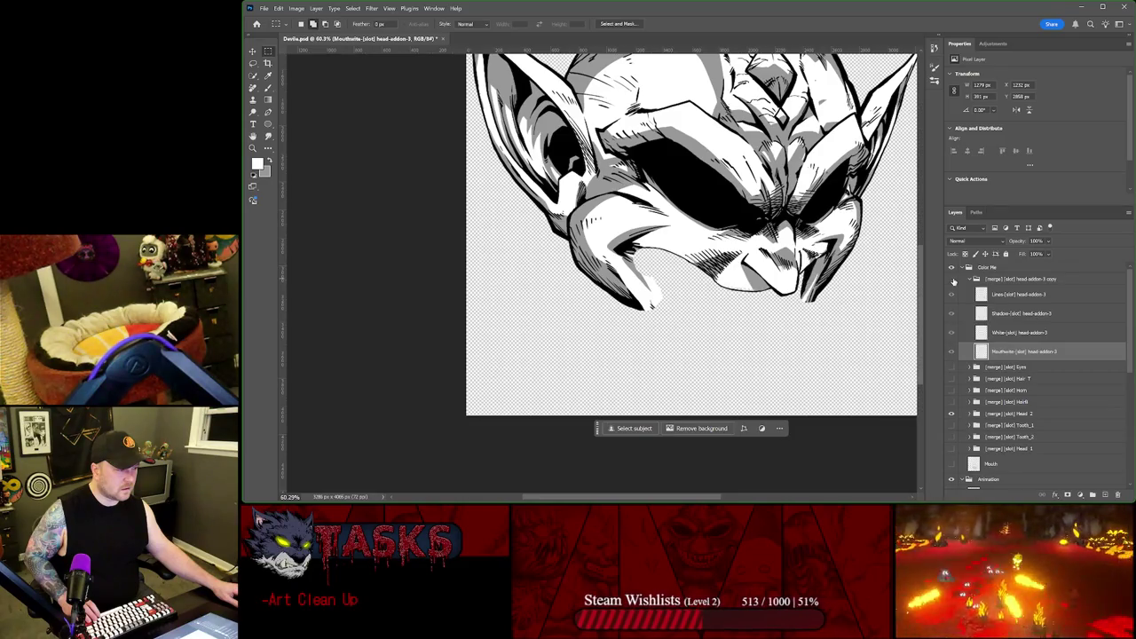
left_click(956, 313)
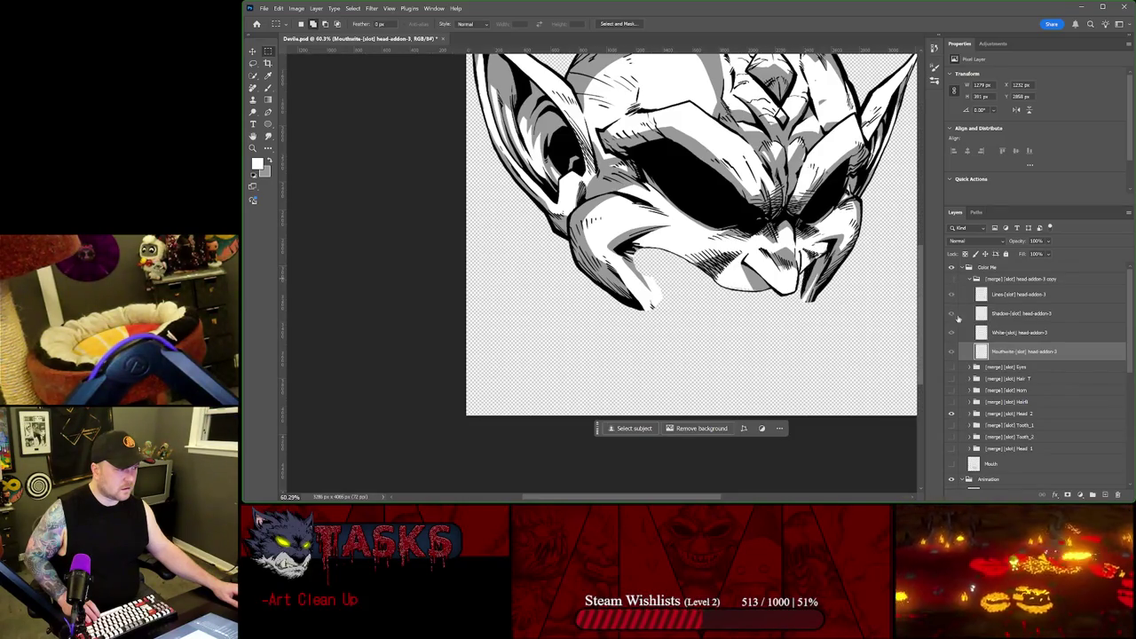
key("Delete")
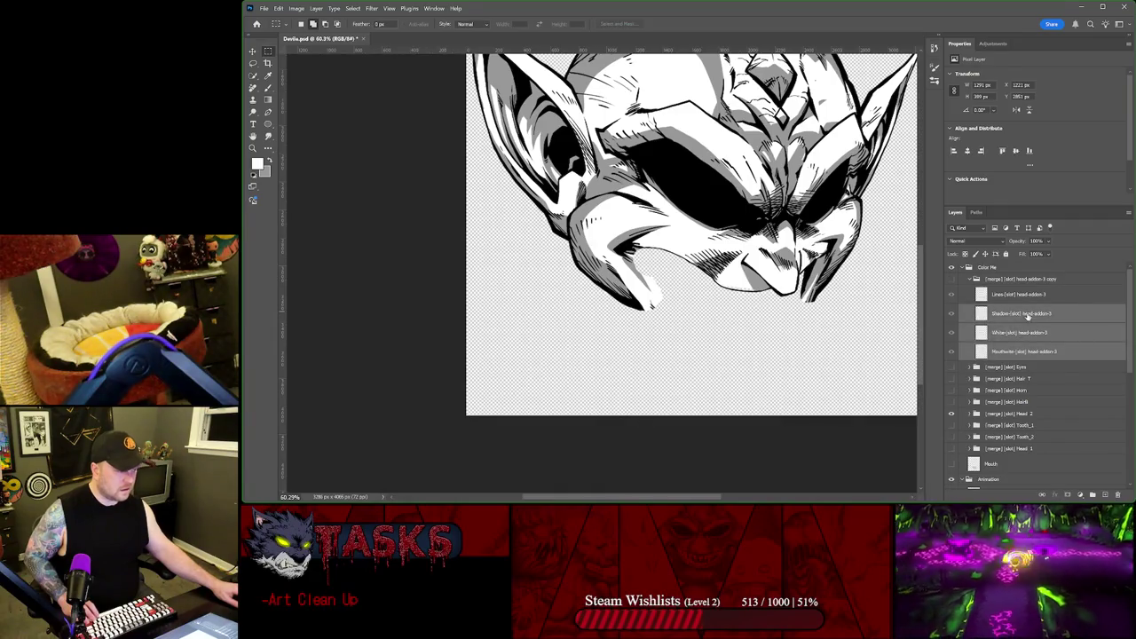
Step: Delete the Mouthwhite, White and Shadow layers and hide Head 2 to isolate the mouth lines
key("Delete")
key("Delete")
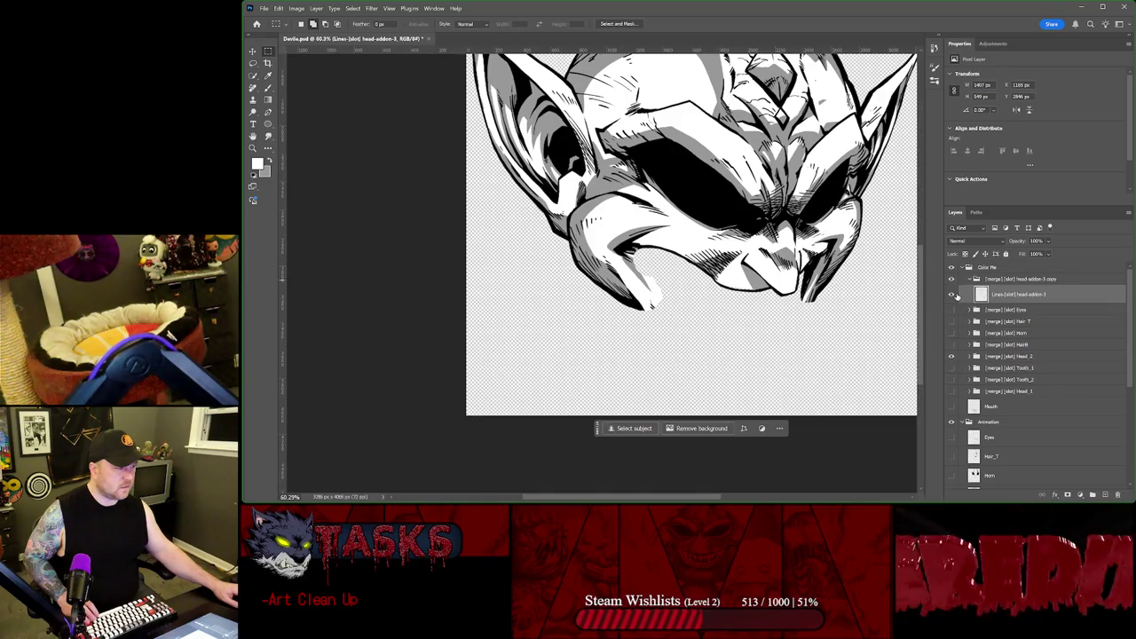
scroll(775, 258, "up", 2)
scroll(775, 258, "up", 3)
scroll(775, 259, "up", 3)
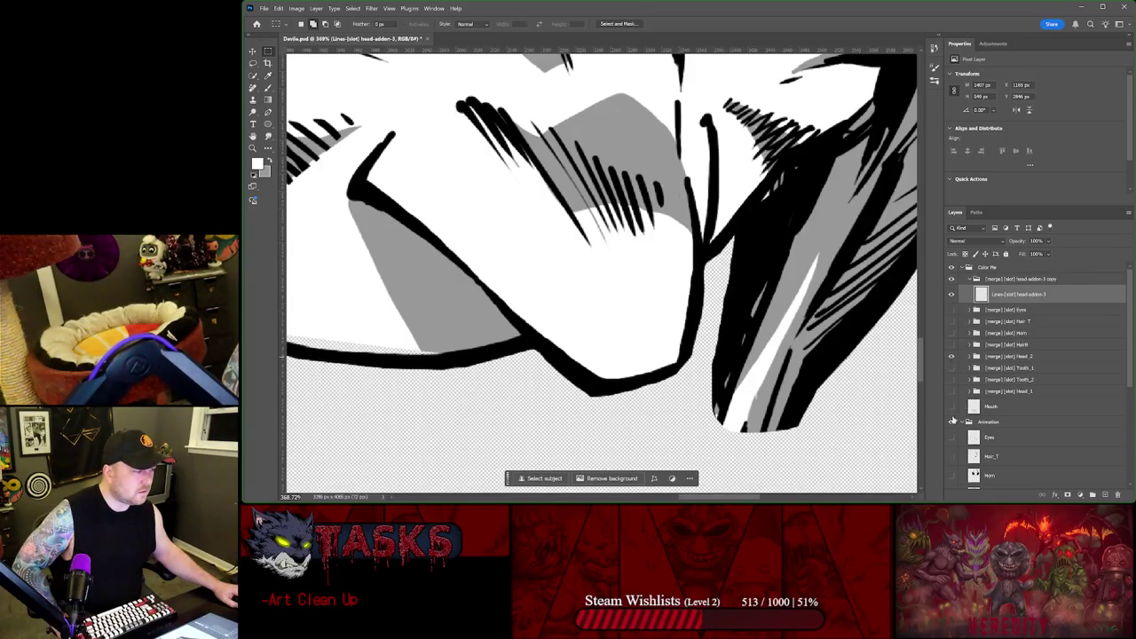
left_click(954, 357)
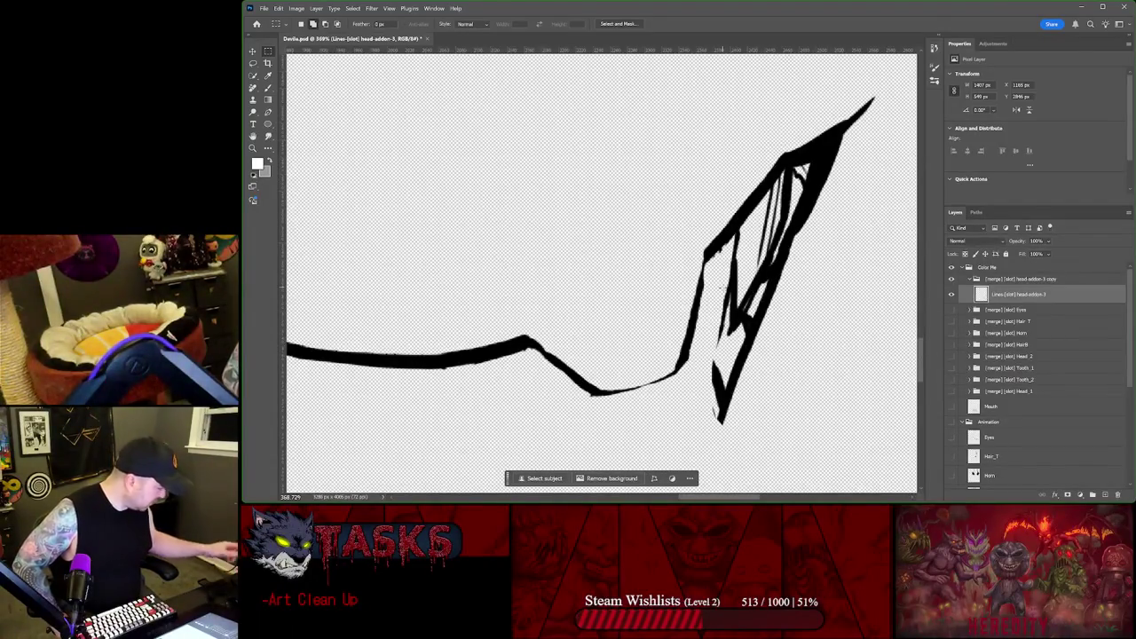
Step: Erase the stray strokes at the mouth line's right end, then show Head 2 again
mouse_move(724, 404)
left_mouse_down()
mouse_move(745, 257)
mouse_move(764, 354)
left_mouse_up()
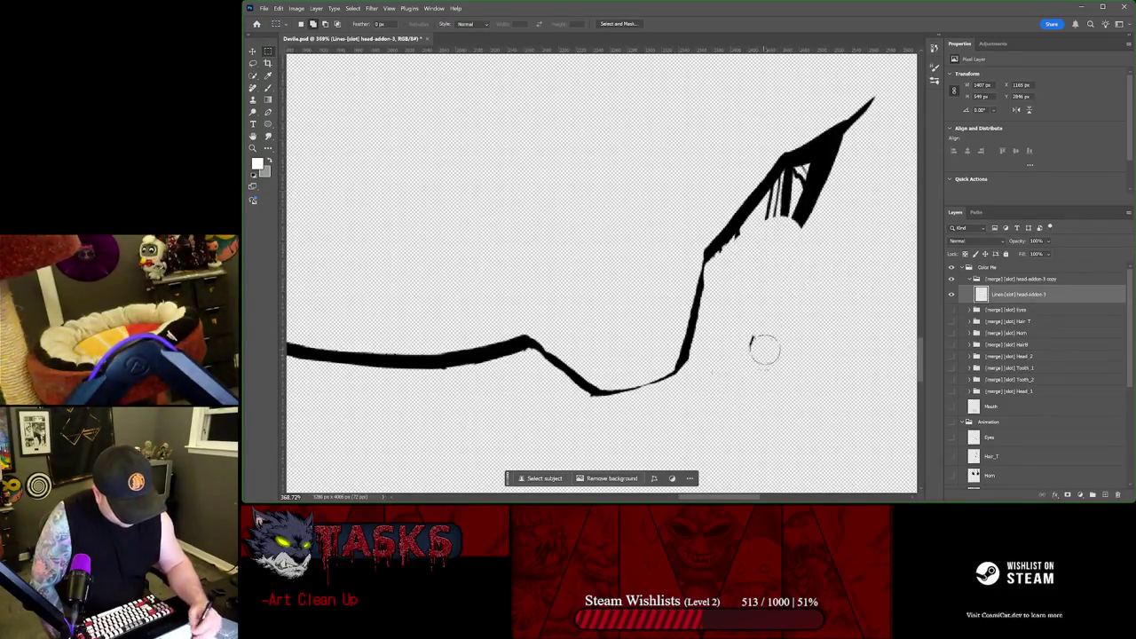
mouse_move(781, 233)
left_mouse_down()
mouse_move(787, 197)
mouse_move(837, 172)
mouse_move(827, 190)
left_mouse_up()
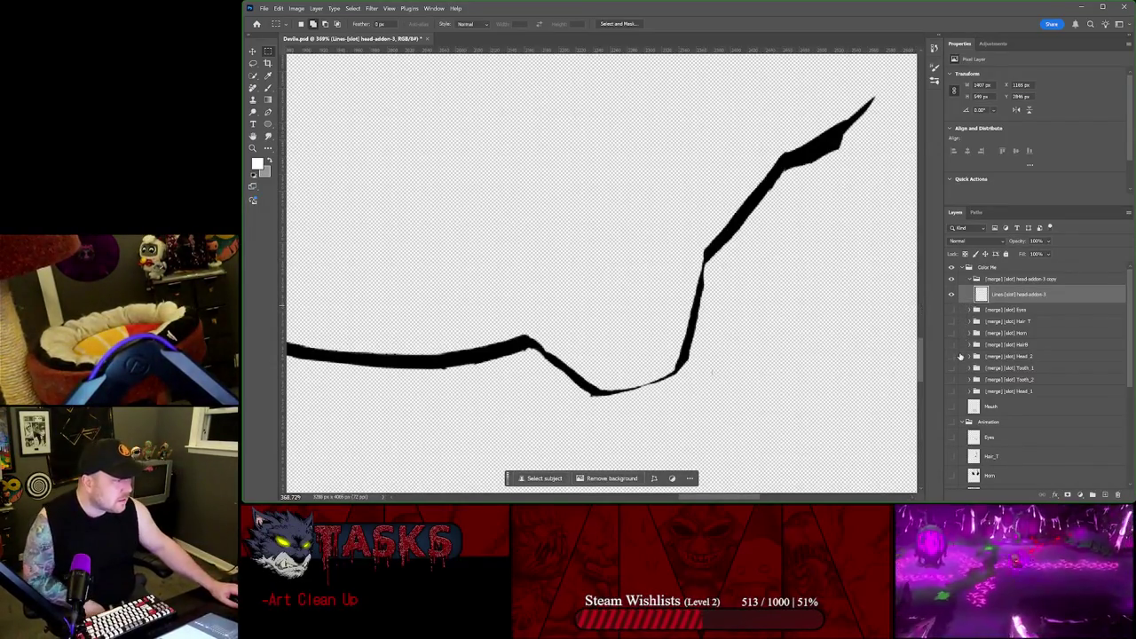
left_click(951, 356)
scroll(826, 302, "down", 3)
Step: Move the Lines head-addon-3 layer into Head 2 and merge it down into the lines below
scroll(826, 302, "down", 2)
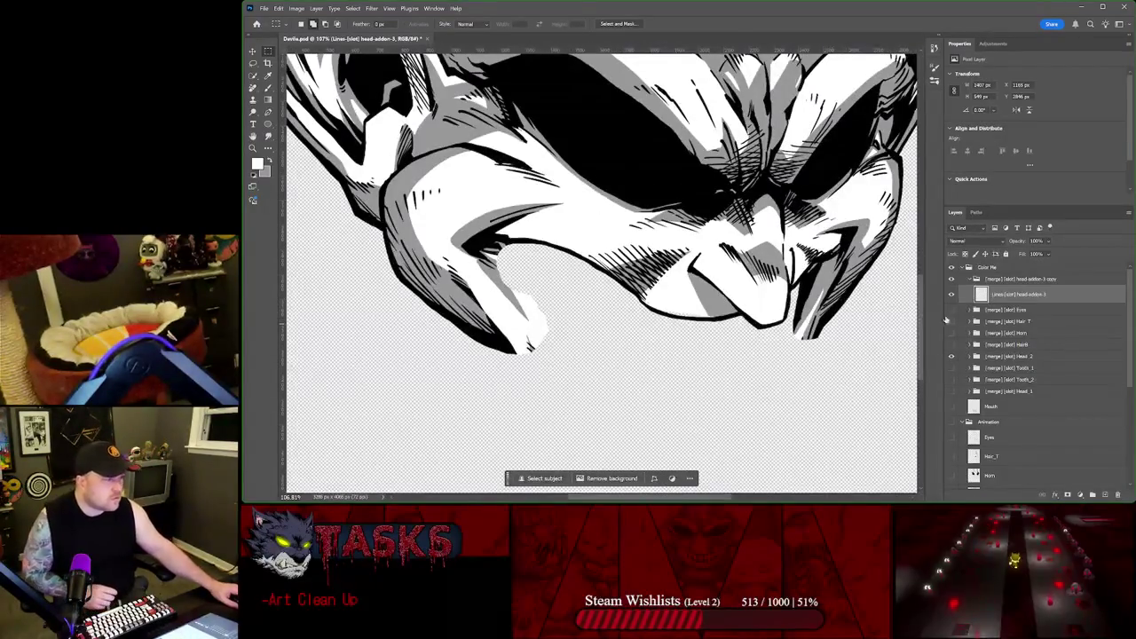
left_click(977, 356)
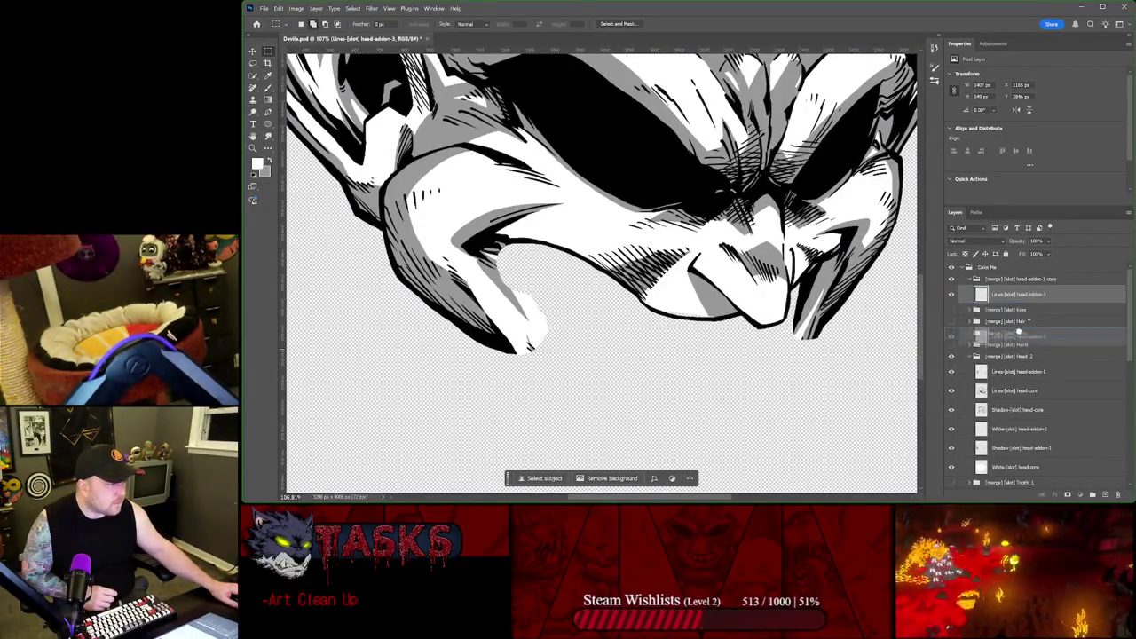
left_click_drag(1019, 294, 1030, 362)
right_click(1030, 363)
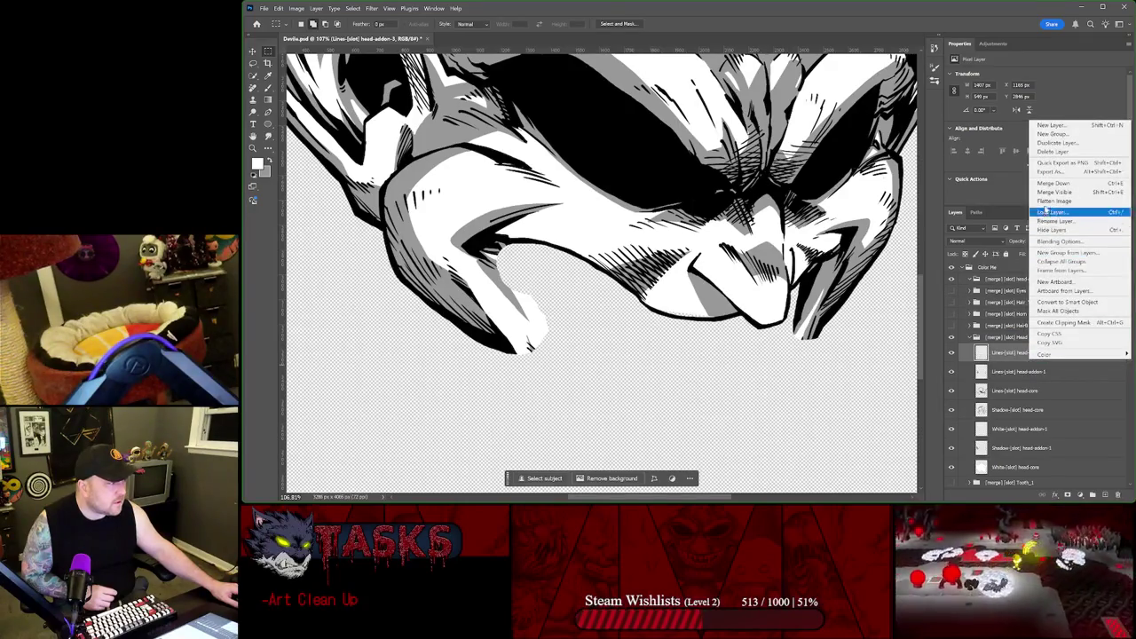
left_click(1050, 184)
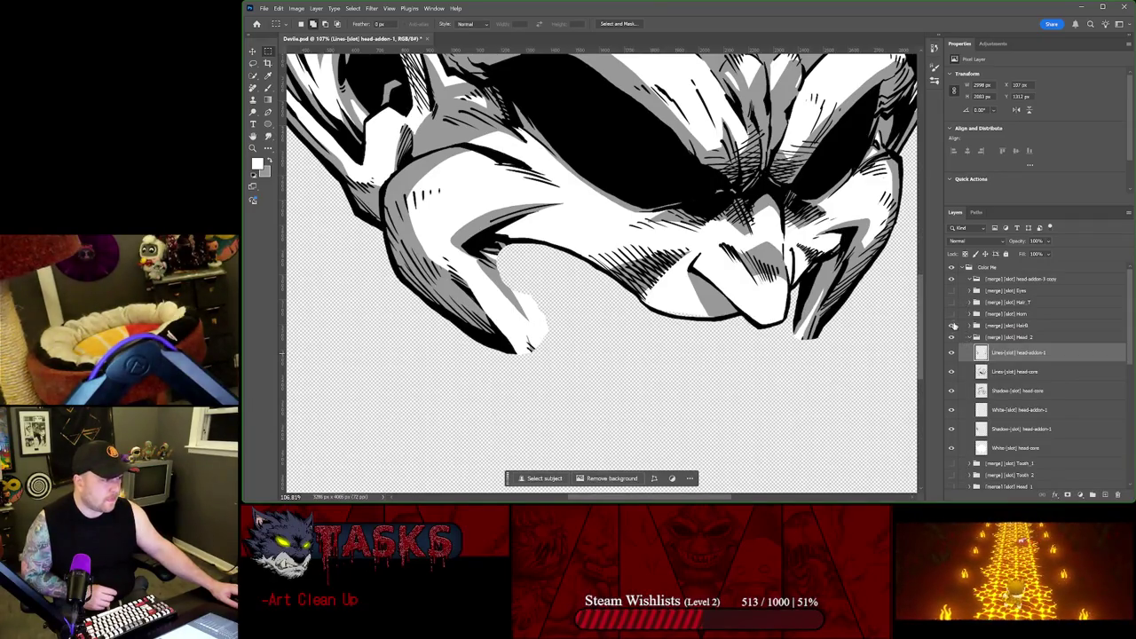
Step: Show the Eyes, Hair, Horn, HairB, Head 1 and Mouth layers, and collapse Head 2 and Animation
left_click_drag(952, 290, 952, 326)
left_click(971, 338)
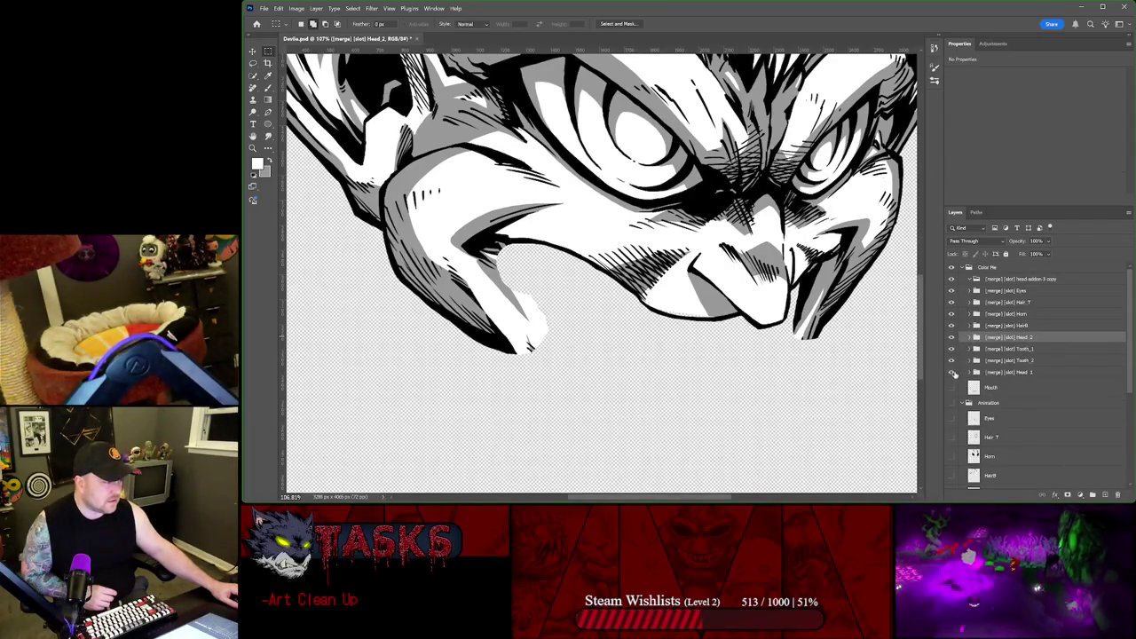
left_click(952, 373)
left_click(965, 404)
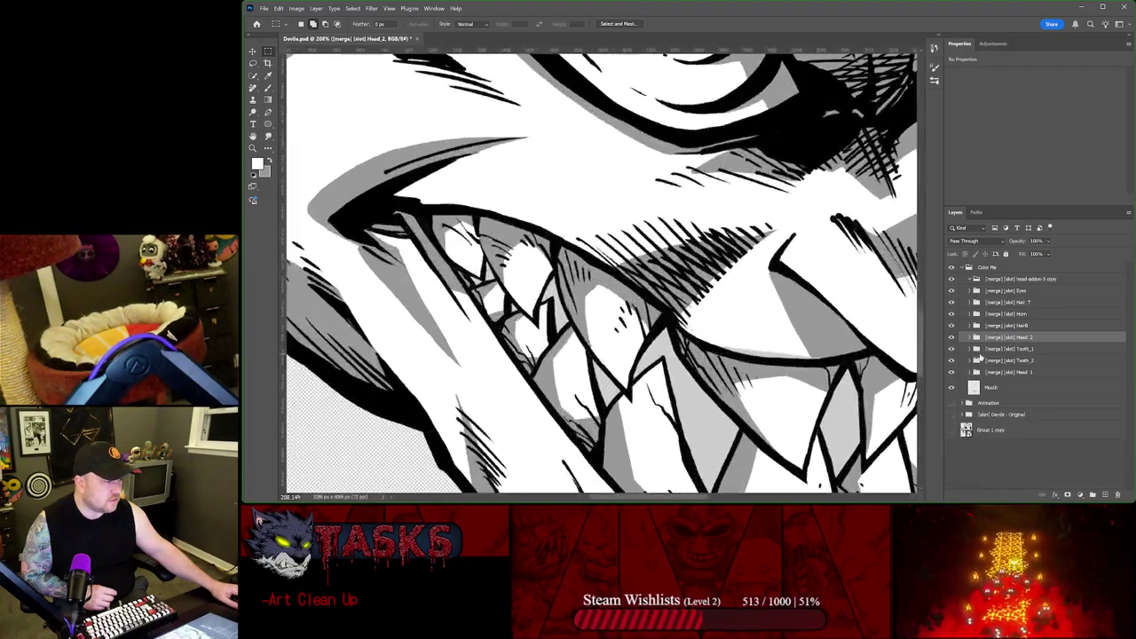
scroll(767, 271, "down", 5)
scroll(767, 239, "up", 3)
scroll(768, 239, "up", 2)
scroll(768, 240, "down", 2)
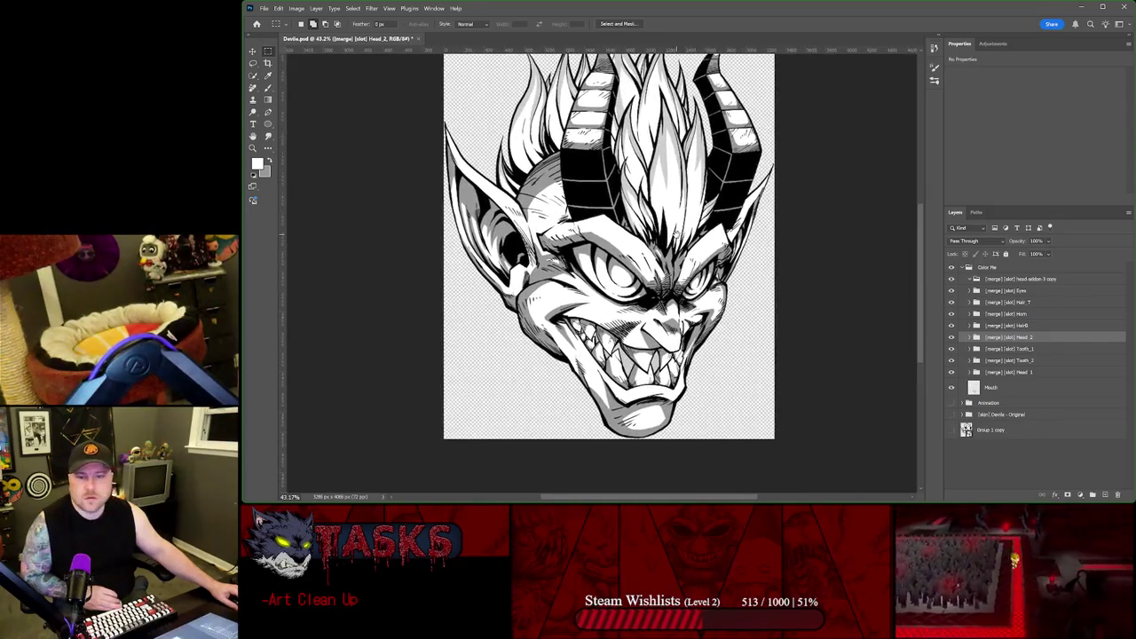
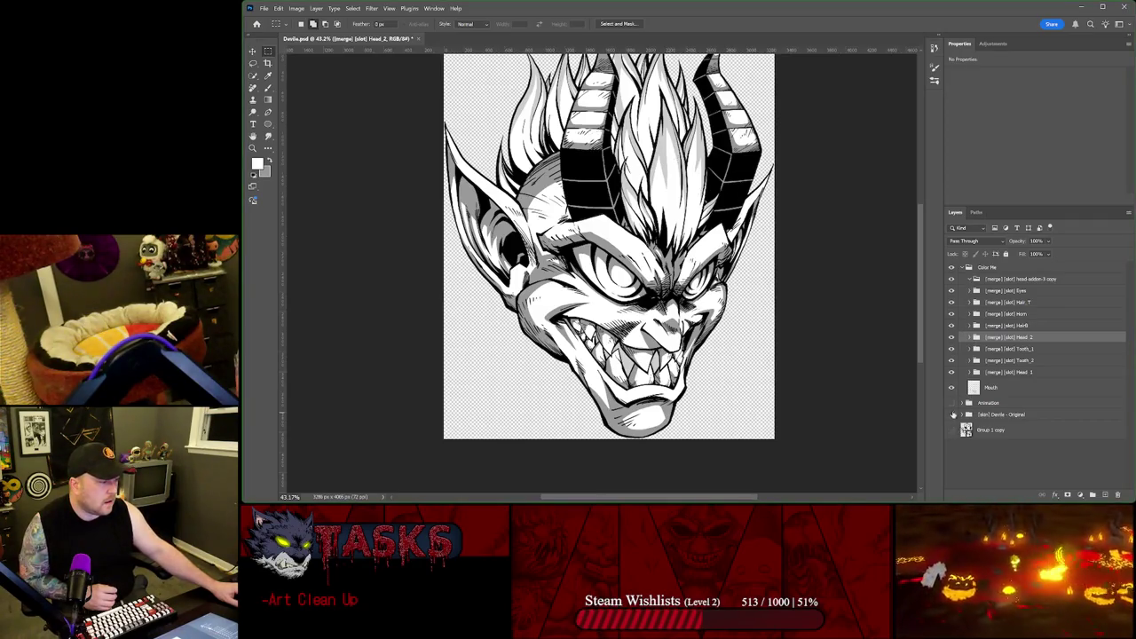
Step: Hide the Color Me group, then show and collapse every layer of the original devil head group
left_click(953, 409, "alt")
left_click(969, 415)
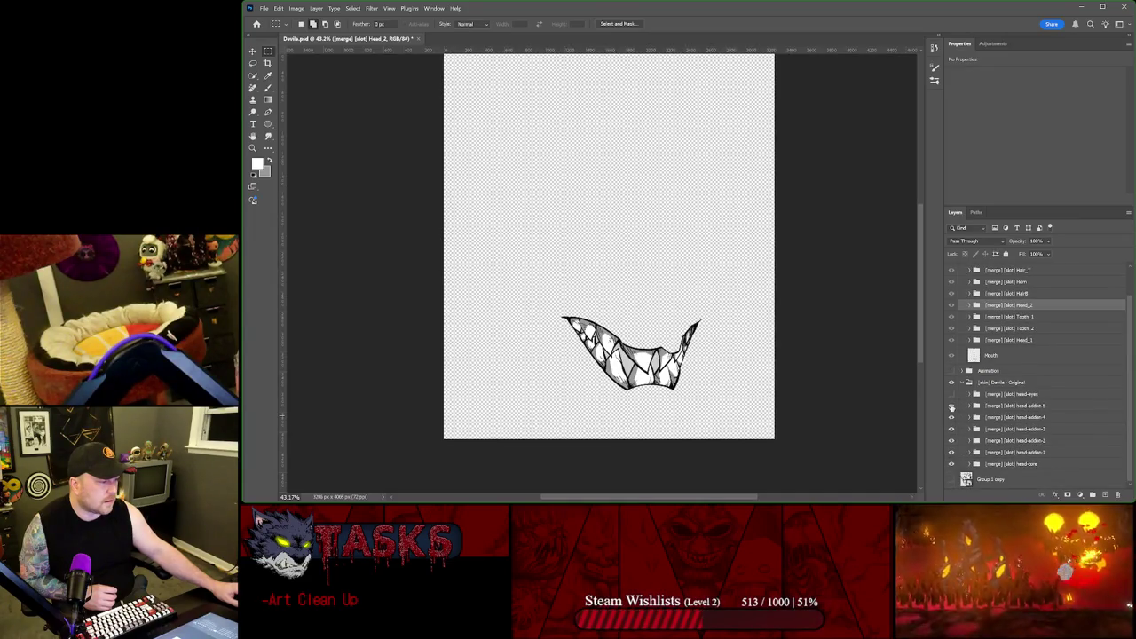
left_click_drag(952, 463, 952, 393)
left_click(970, 382)
Step: Zoom on the devil head and toggle Color Me to compare, leaving it hidden
key("ctrl+equal")
key("ctrl+equal")
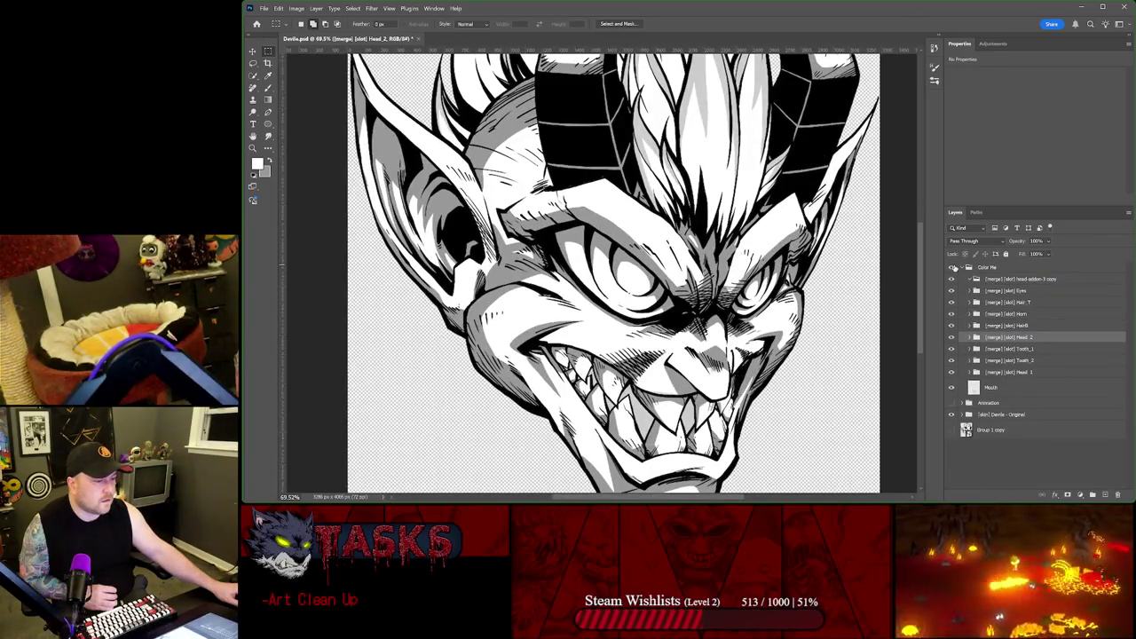
key("ctrl+minus")
key("ctrl+equal")
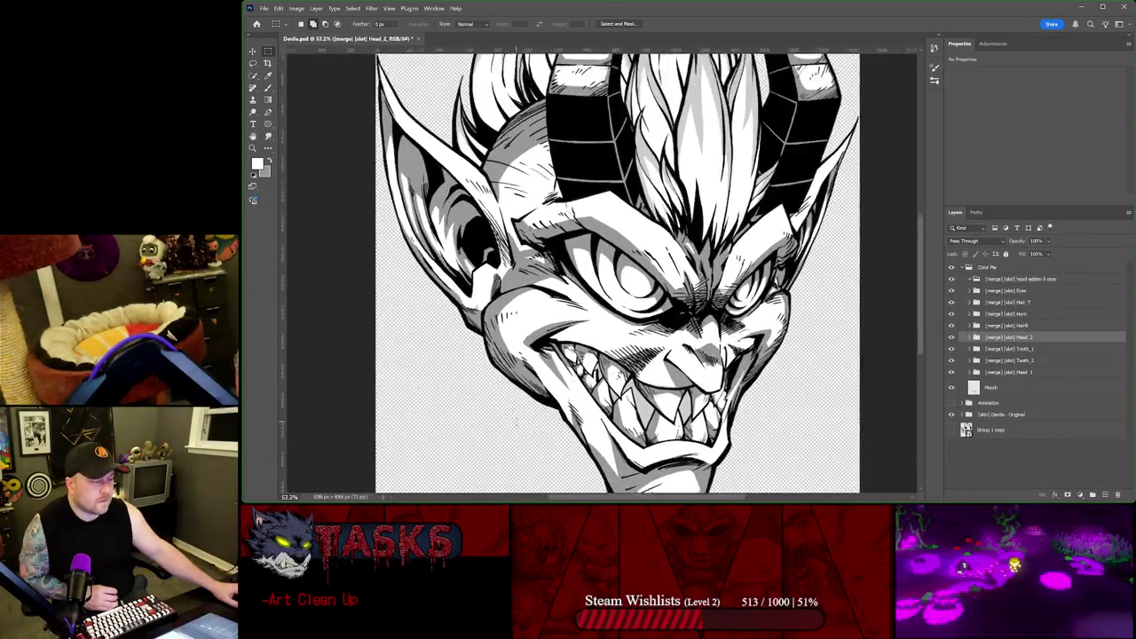
left_click(952, 267)
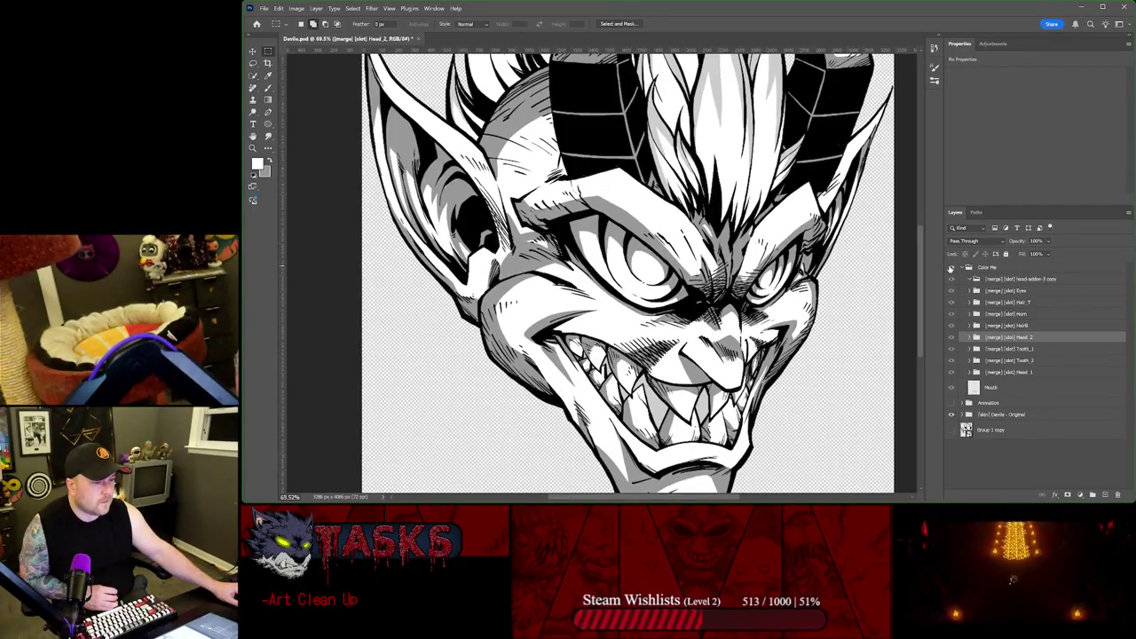
left_click(951, 267)
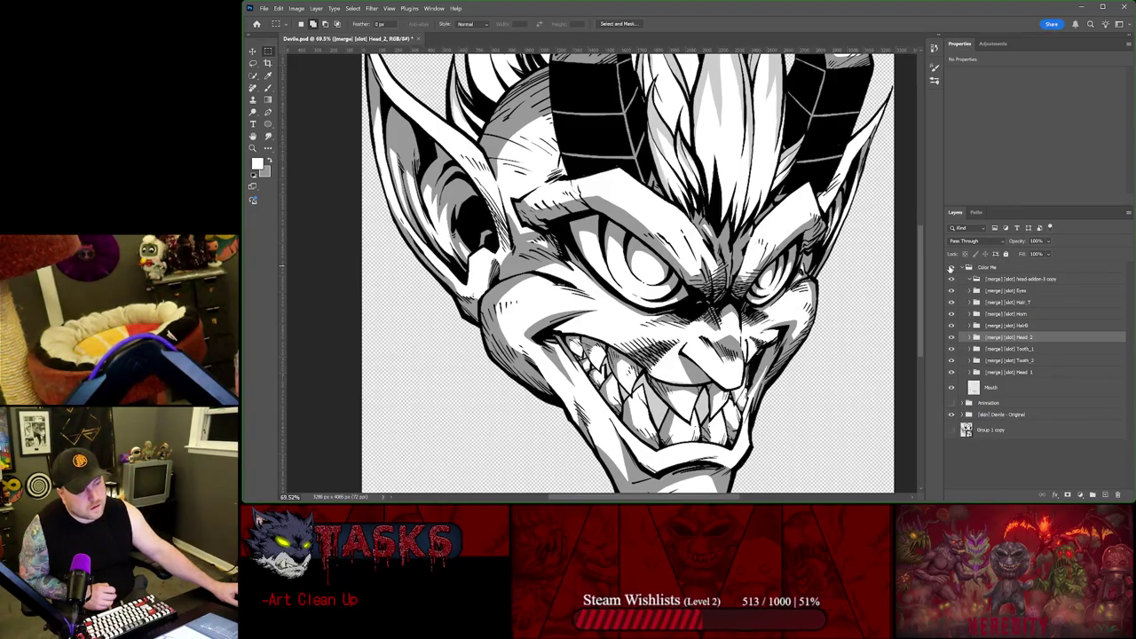
left_click(953, 268)
Step: In the Animation group, move a layer above Head 2 and make the Eyes layer visible
left_click(965, 267)
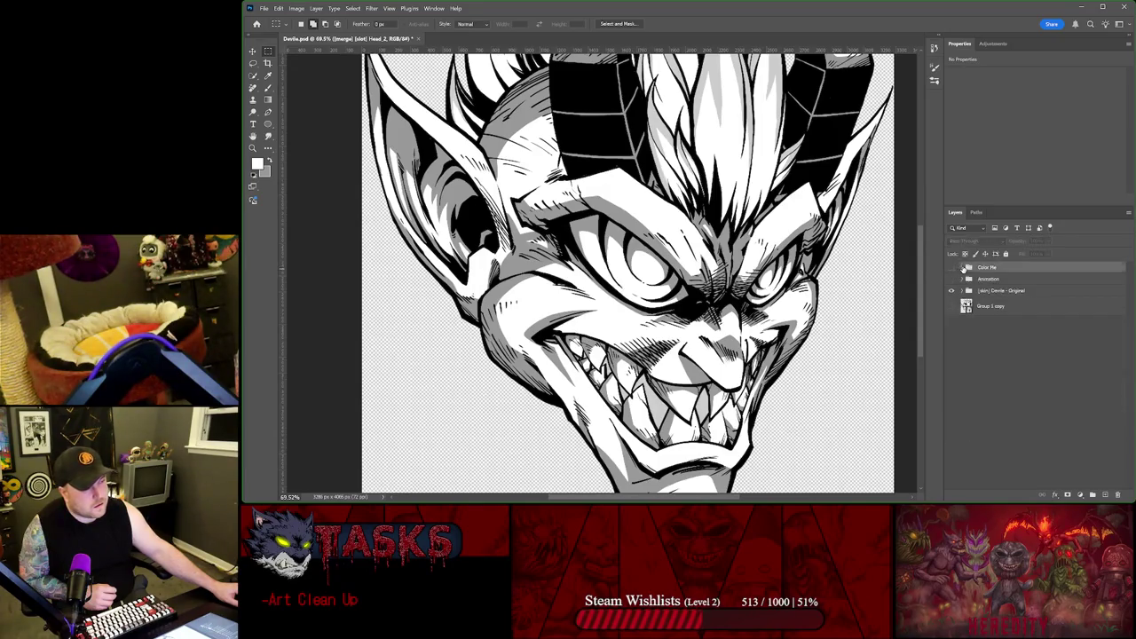
left_click(962, 279)
scroll(950, 399, "down", 3)
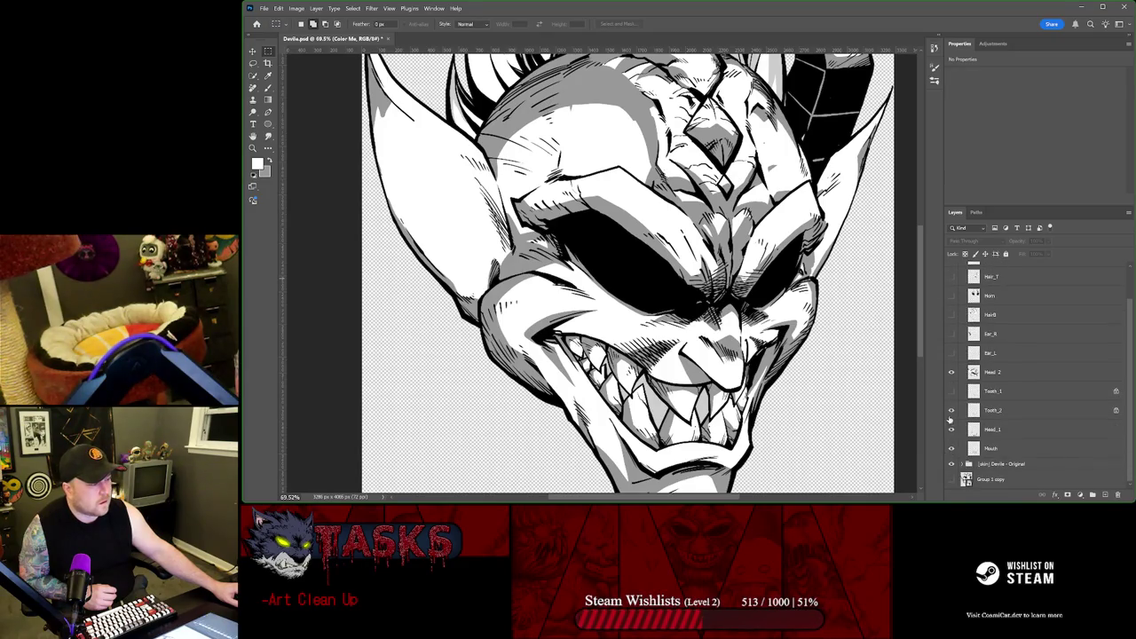
mouse_move(957, 310)
left_mouse_down()
mouse_move(962, 364)
mouse_move(951, 314)
left_mouse_up()
left_click(951, 293)
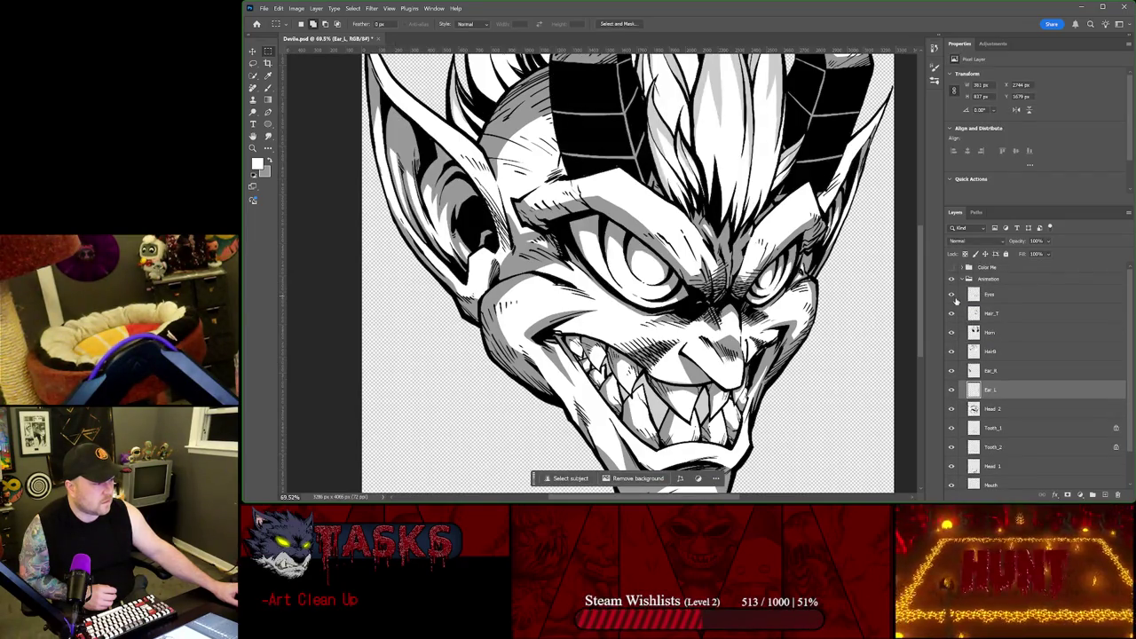
left_click(964, 279)
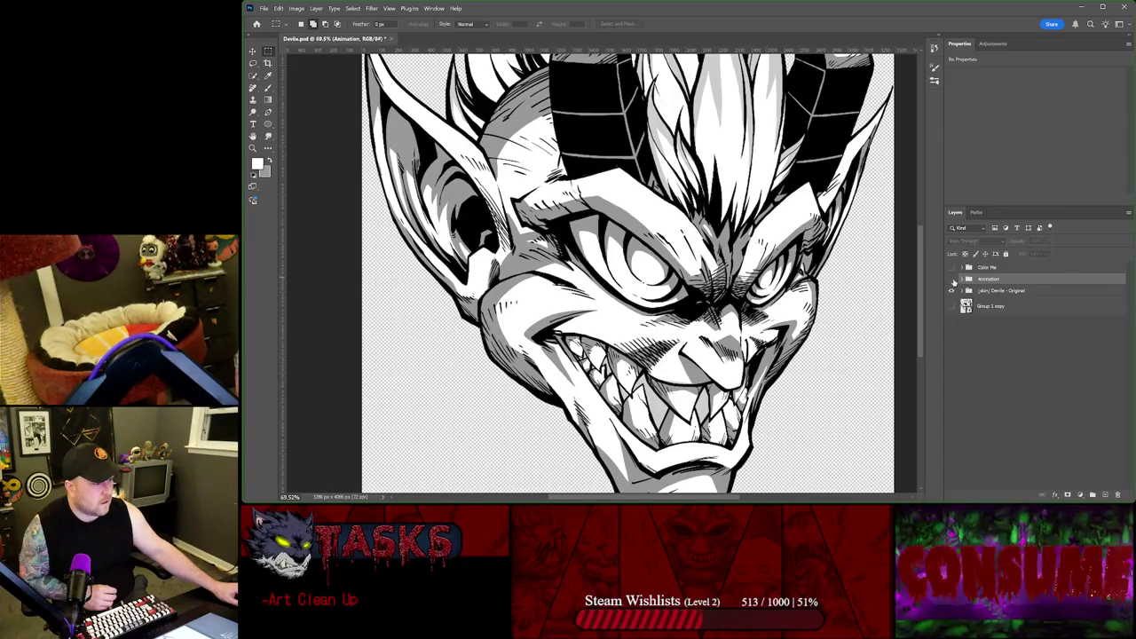
Step: Hide the Animation group and expand the Color Me group's layers
left_click(953, 280)
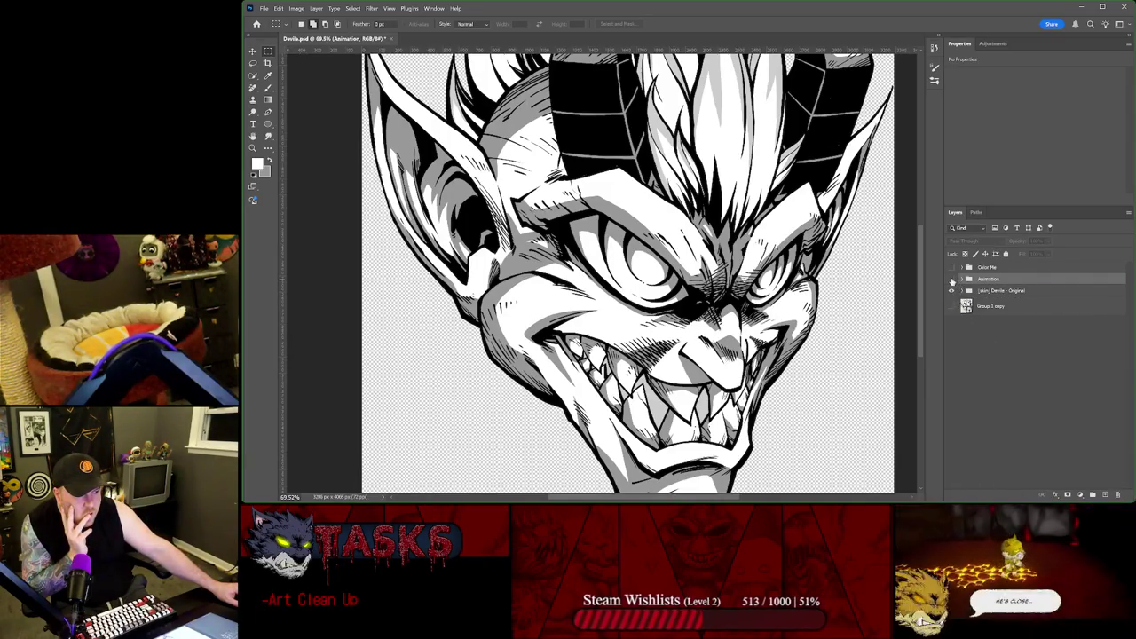
left_click(953, 280)
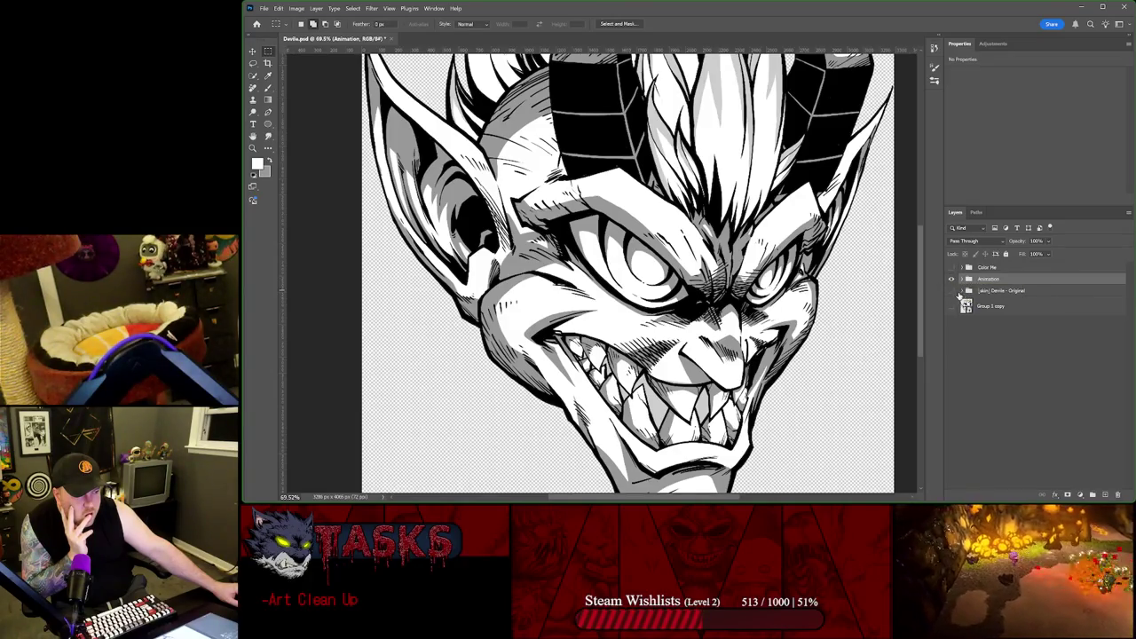
scroll(680, 440, "down", 1)
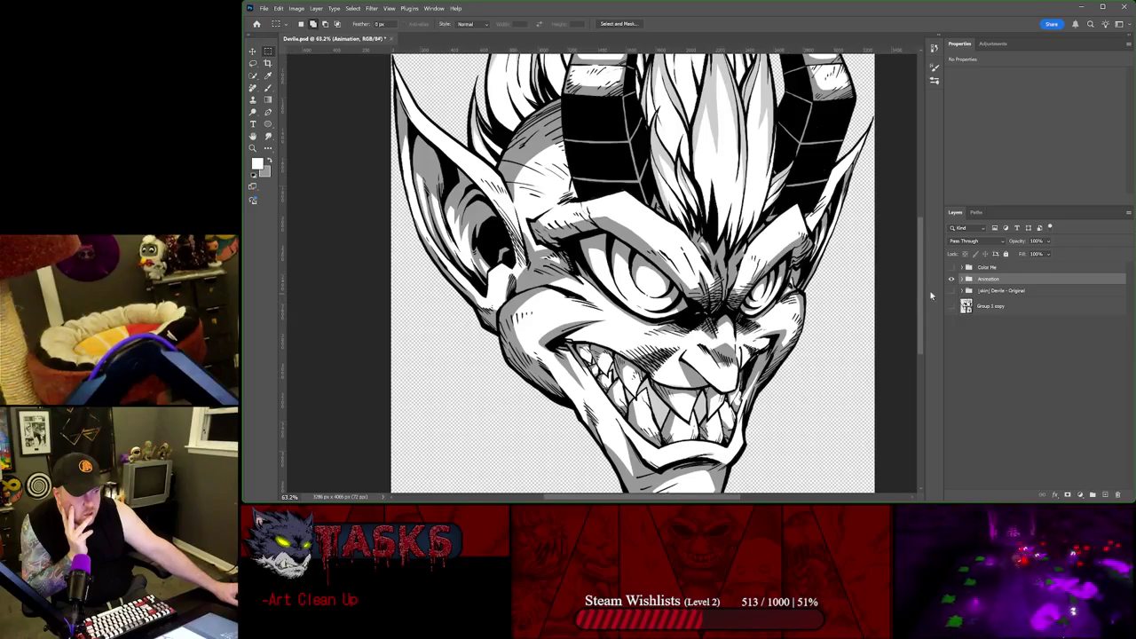
left_click(963, 280)
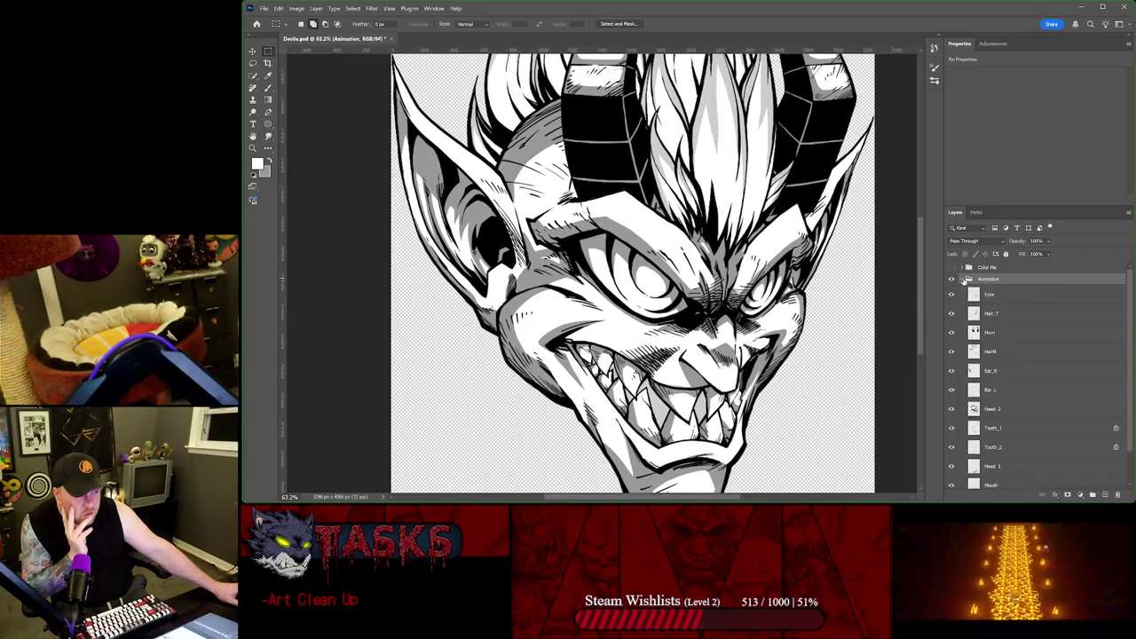
left_click(963, 281)
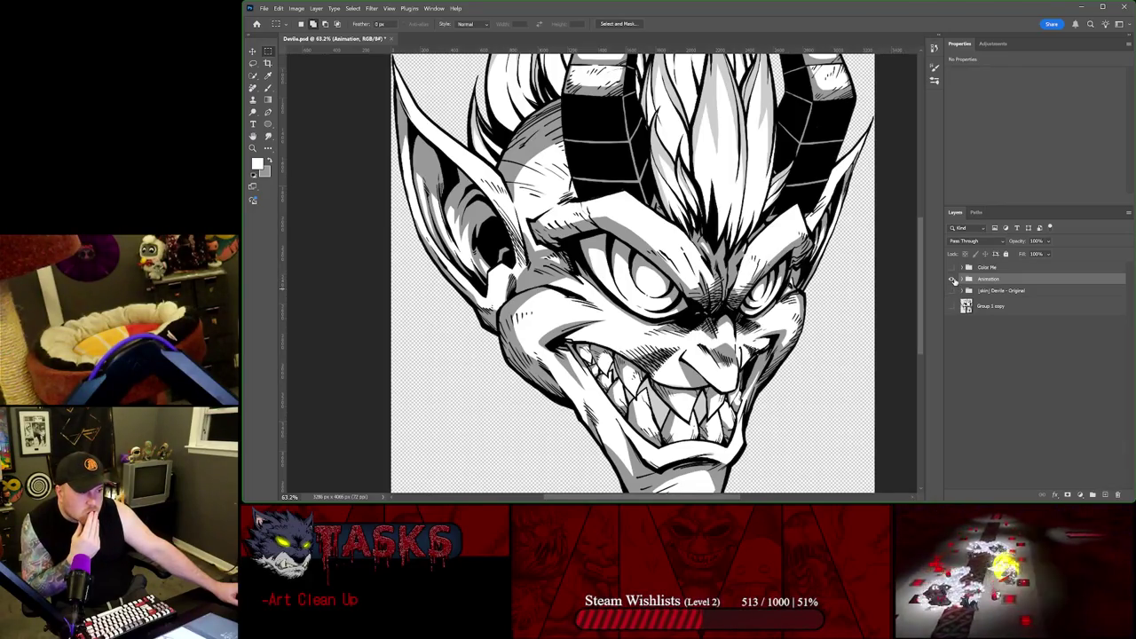
left_click(953, 279)
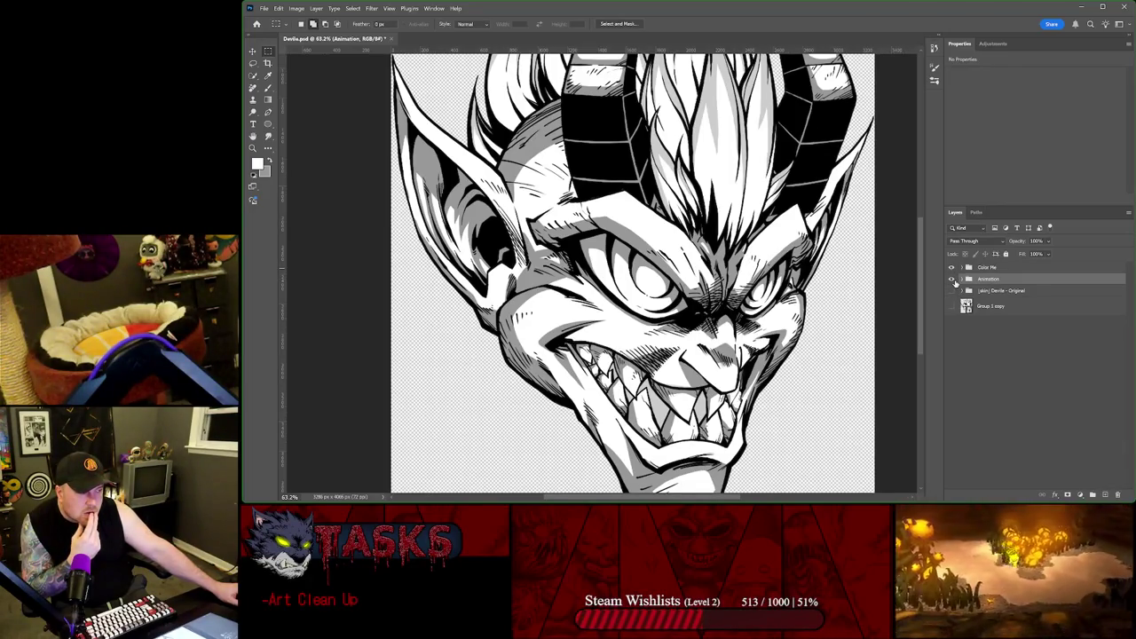
left_click(962, 268)
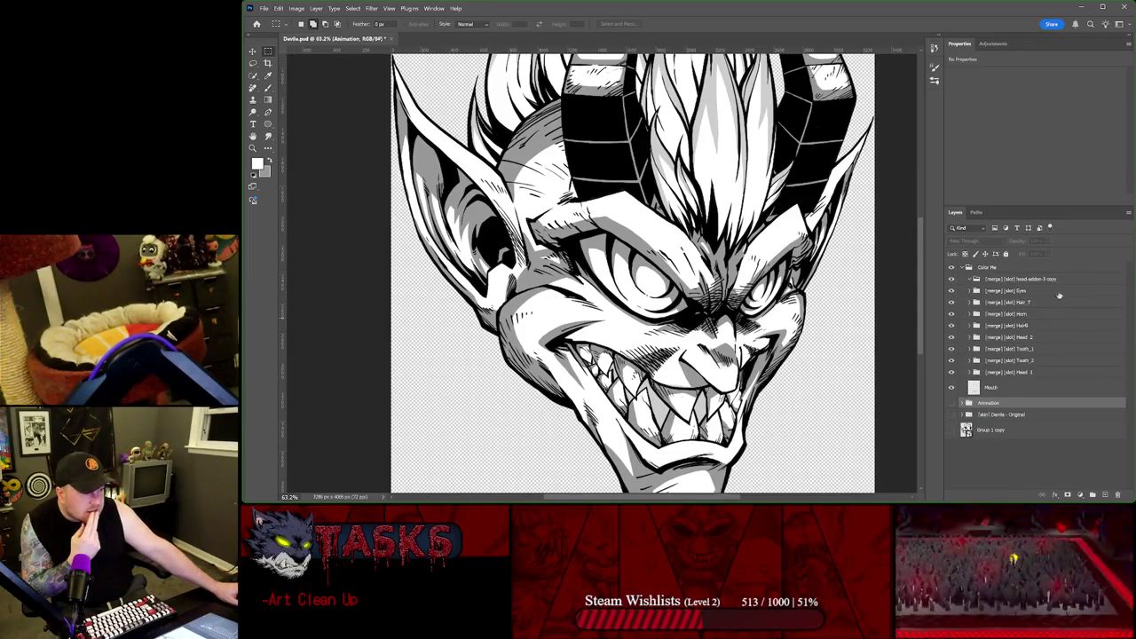
Step: Place Tooth_1 and Tooth_2 above Head_2, fit the view, and hide Color Me
left_click(953, 349)
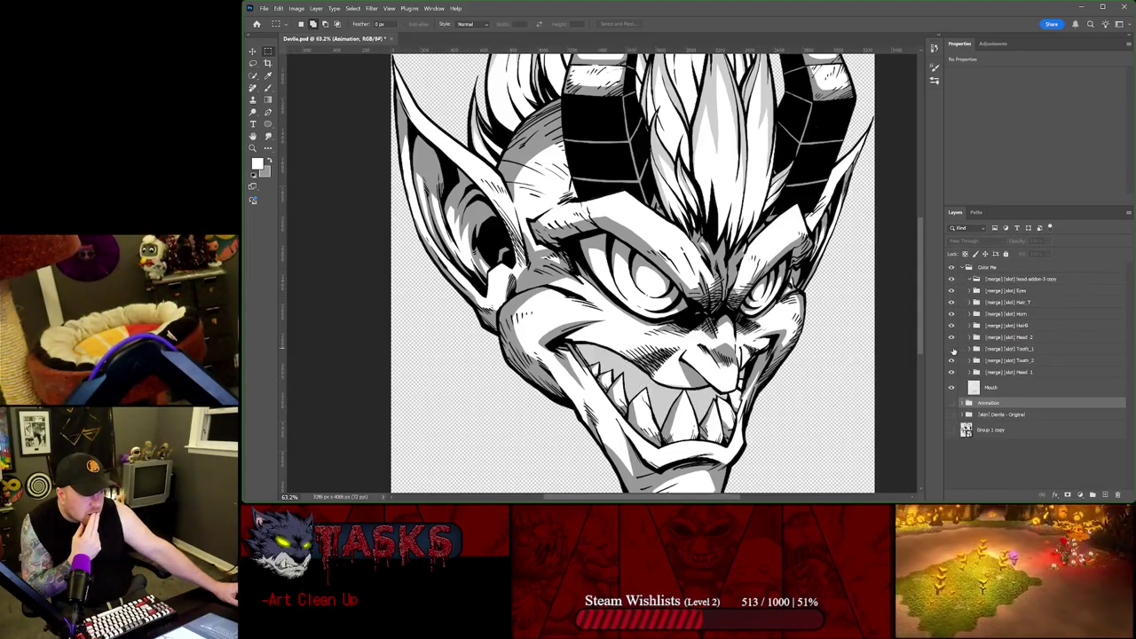
left_click(953, 338)
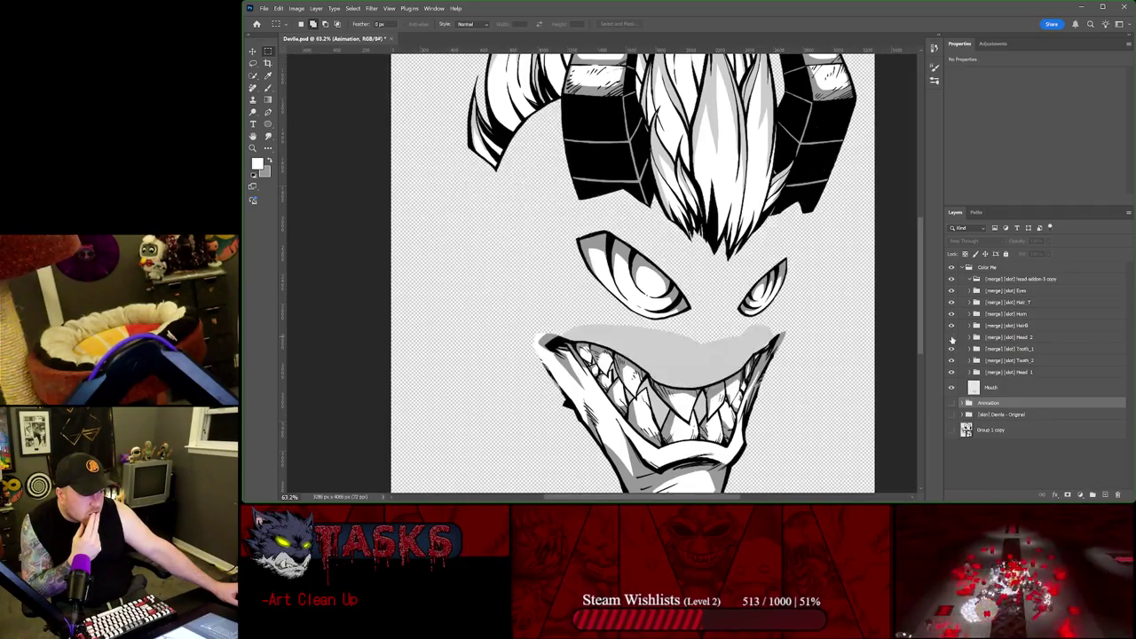
left_click(953, 338)
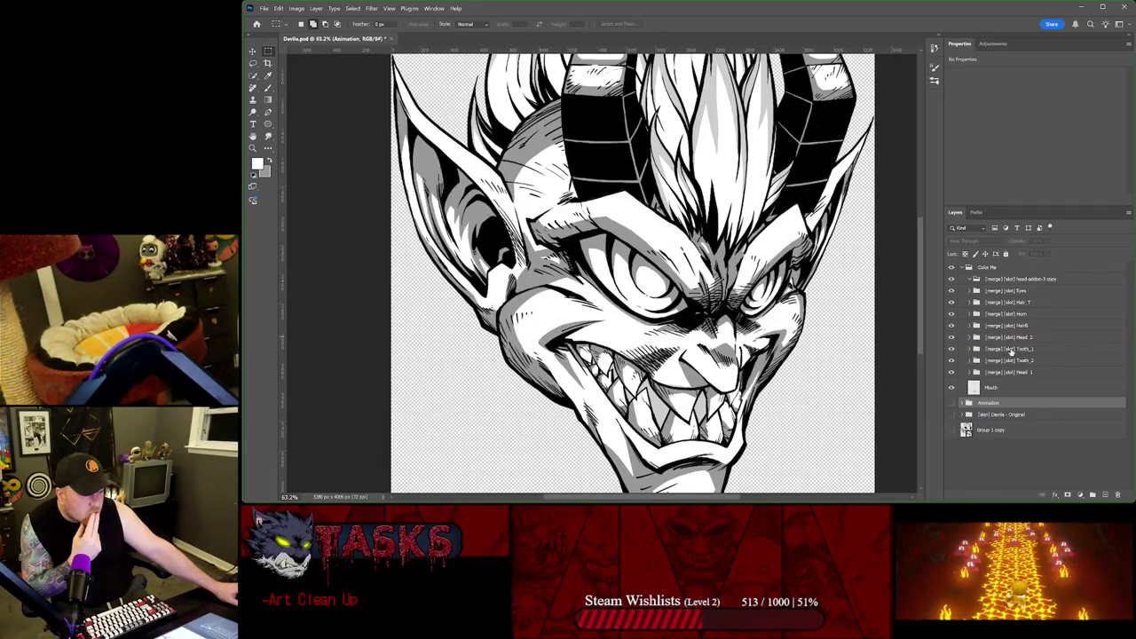
left_click_drag(1009, 336, 1010, 336)
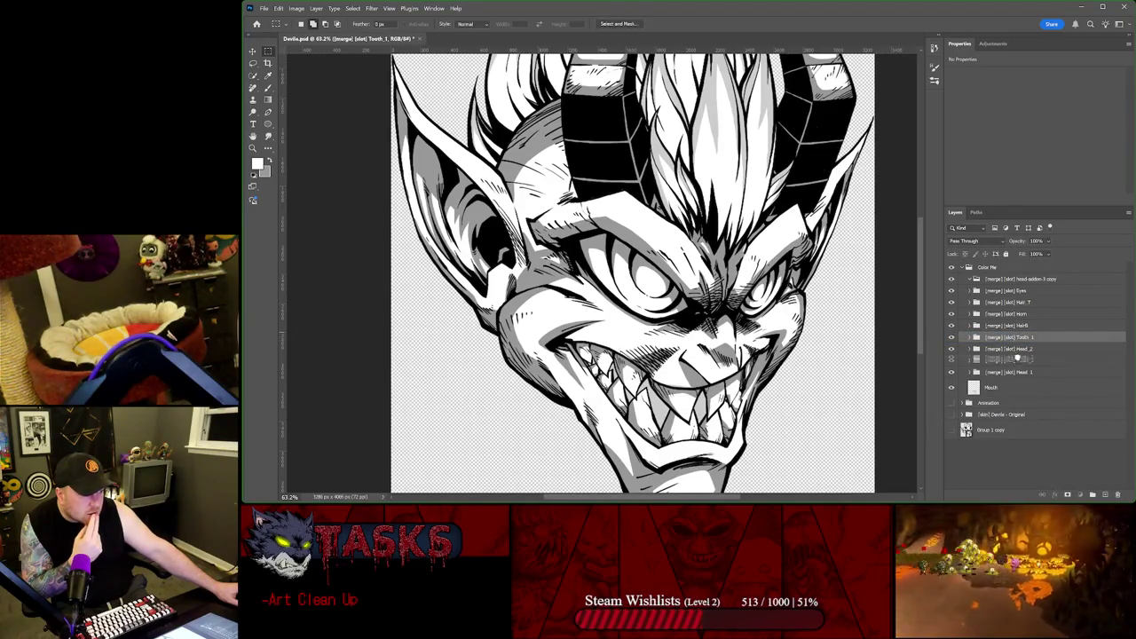
left_click_drag(1017, 360, 1019, 349)
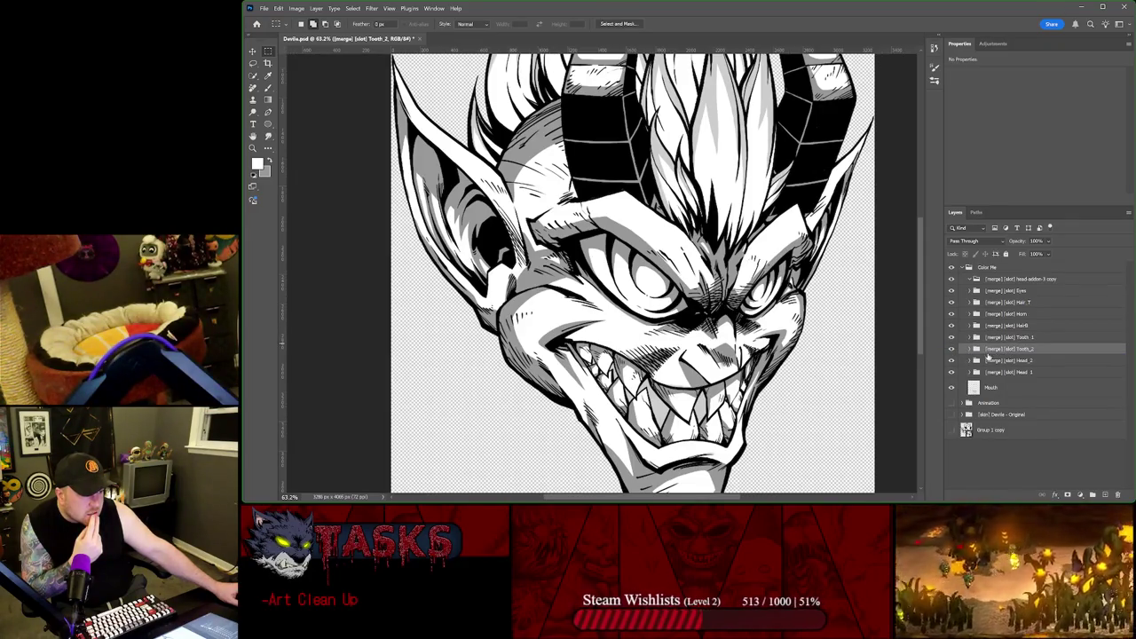
key("ctrl+0")
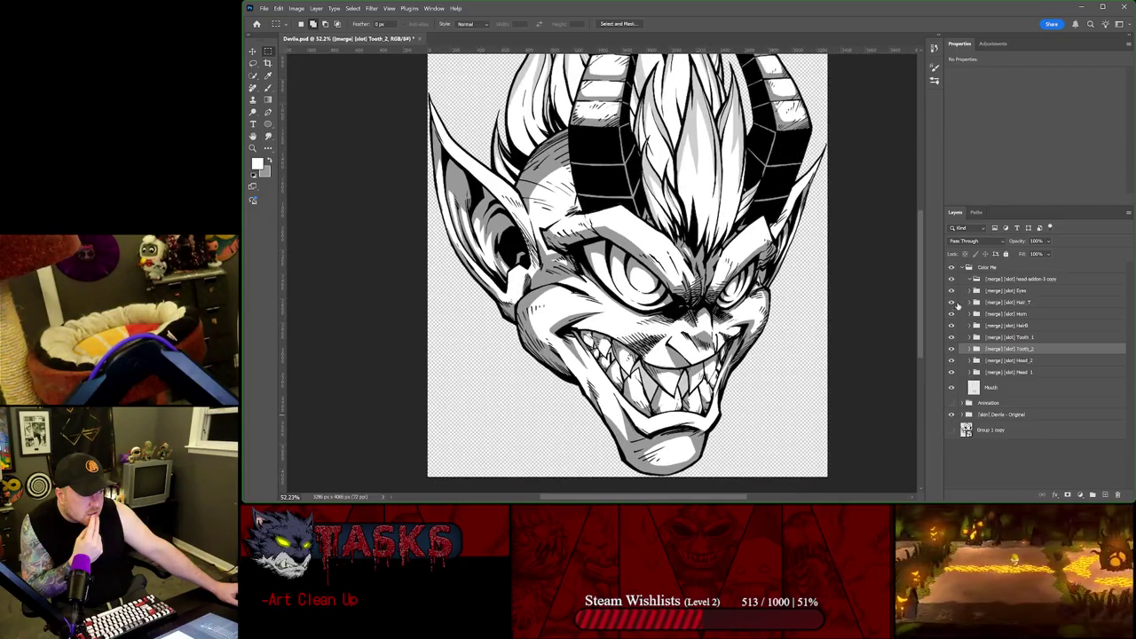
left_click(951, 268)
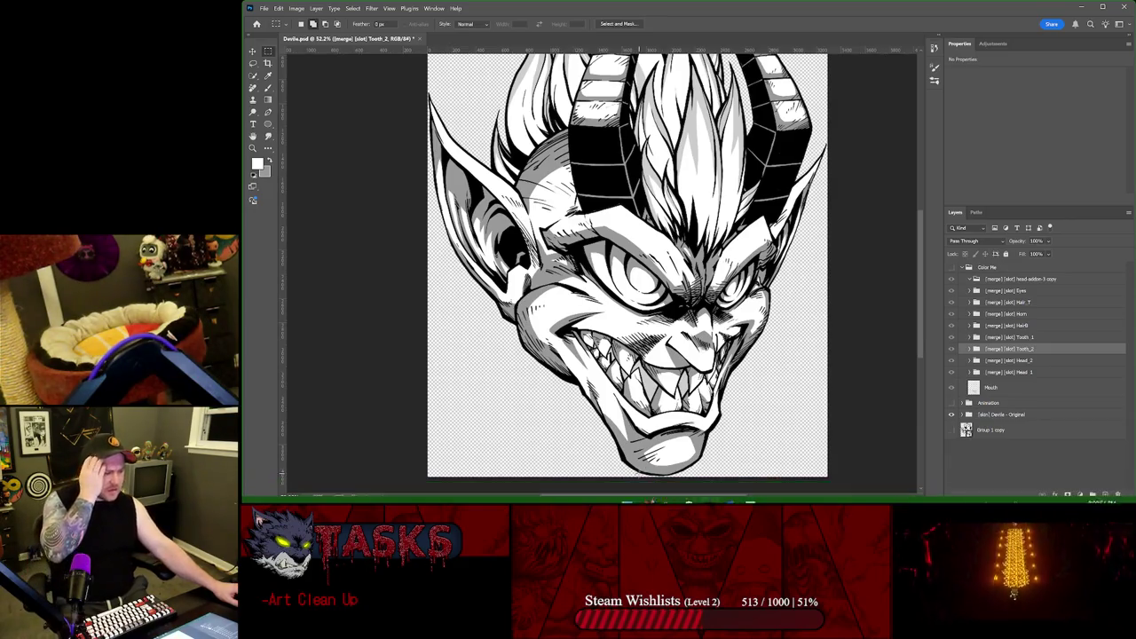
Step: Start a system search for 'un' and cancel it
key("super")
type("un")
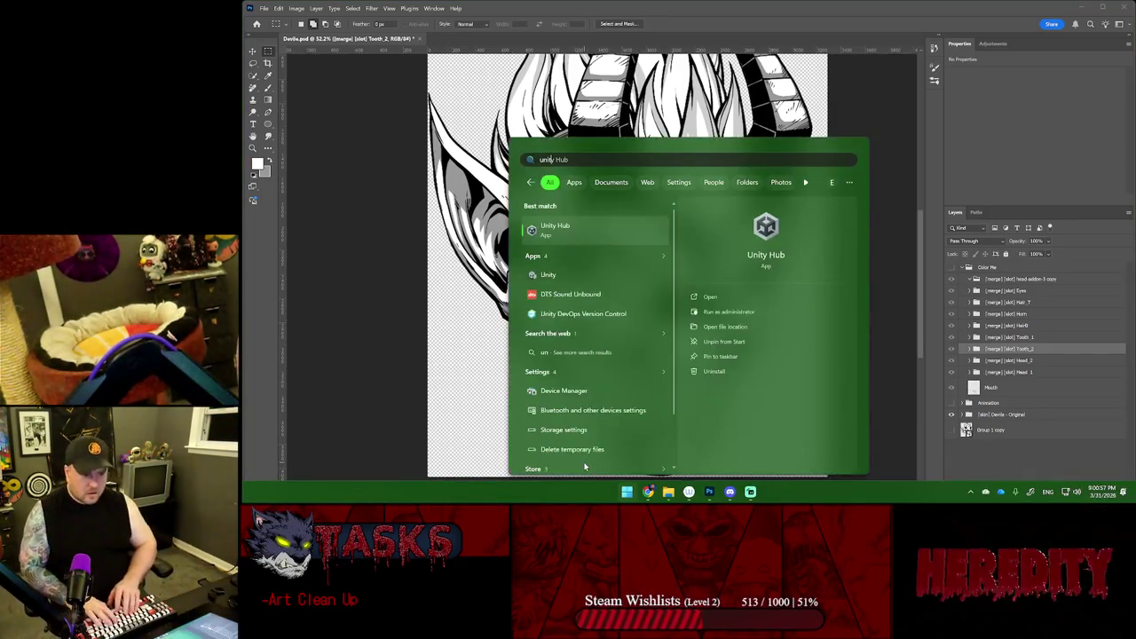
key("Escape")
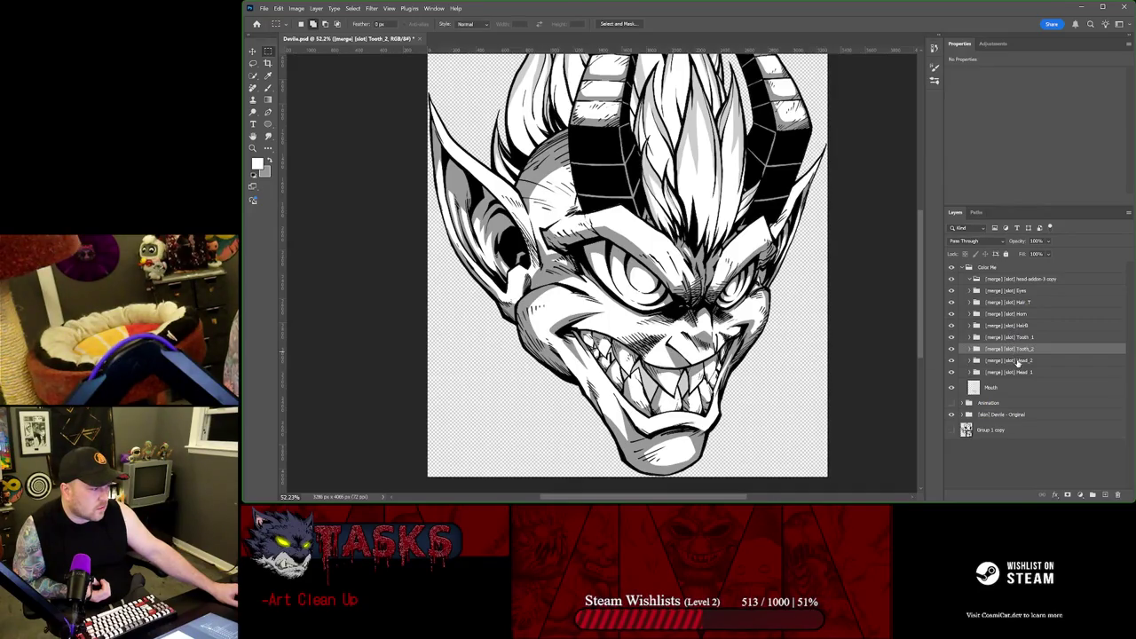
Step: Move Head_2 back above Tooth_1, hide both tooth layers, and launch Unity Hub
left_click_drag(1018, 362, 1019, 337)
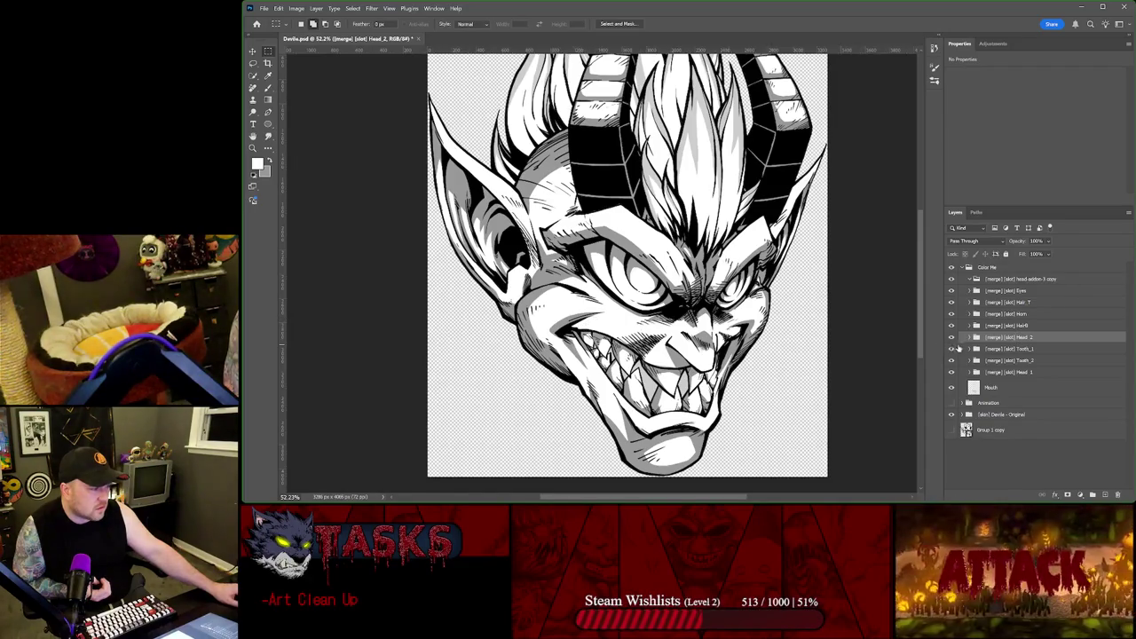
left_click(952, 350)
left_click(951, 350)
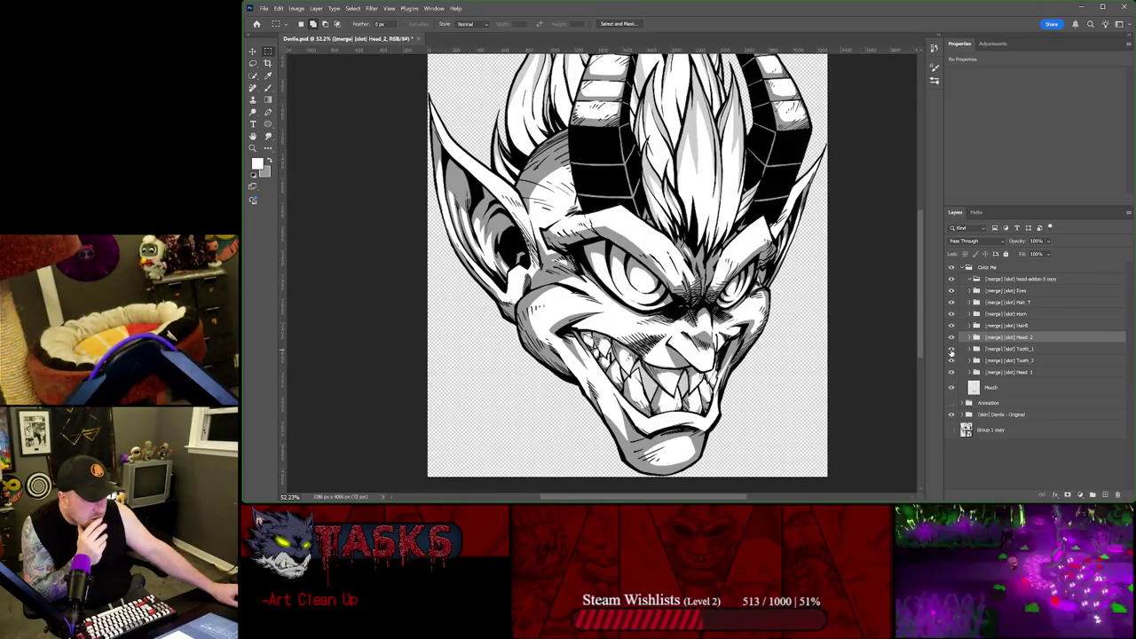
left_click(951, 350)
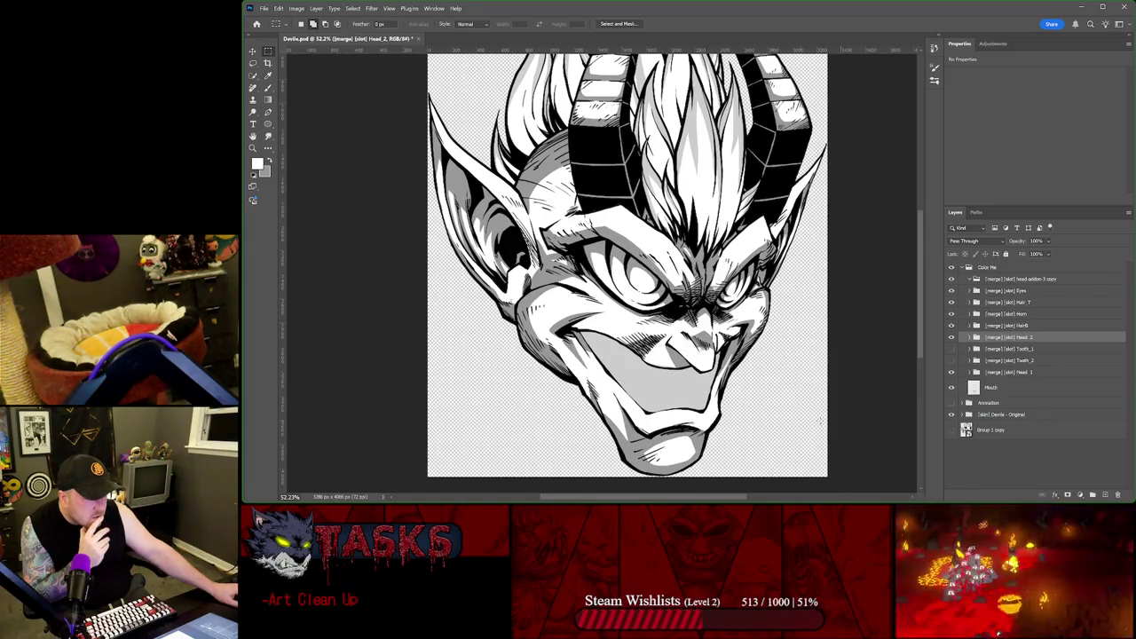
left_click(761, 491)
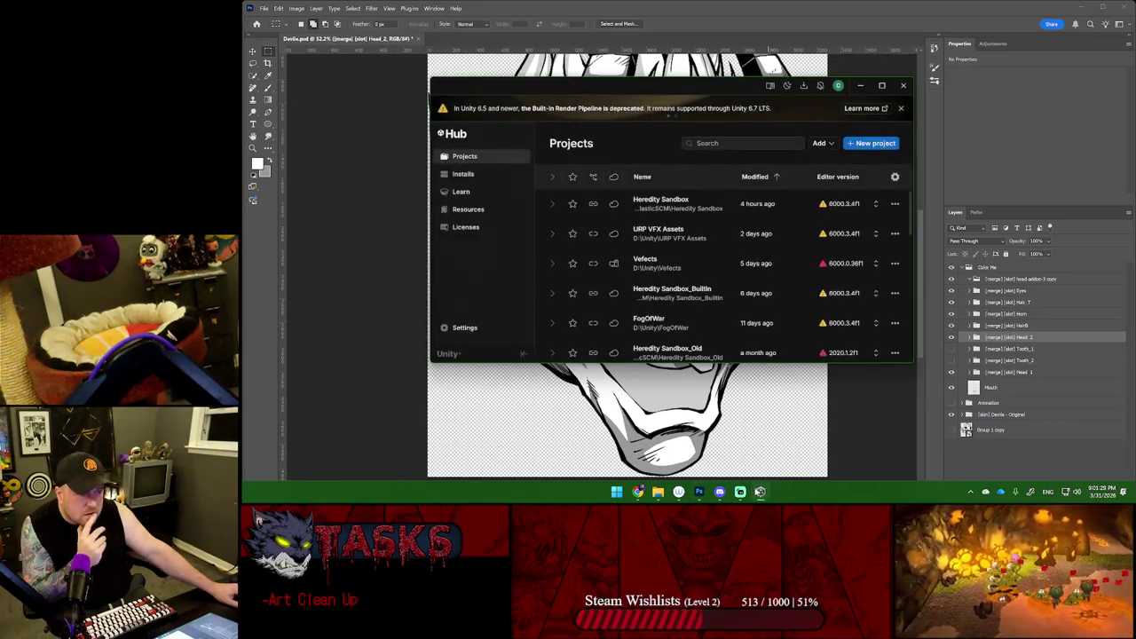
Step: Open the Heredity Sandbox project, then Alt+Tab back out of it
left_click(651, 205)
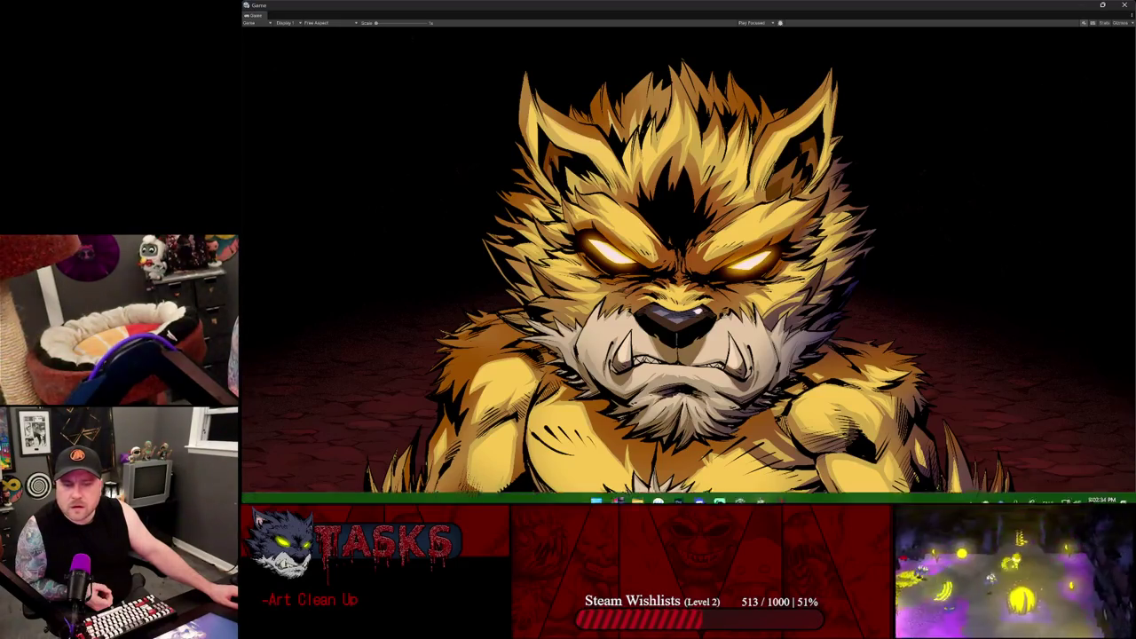
key("alt+Tab")
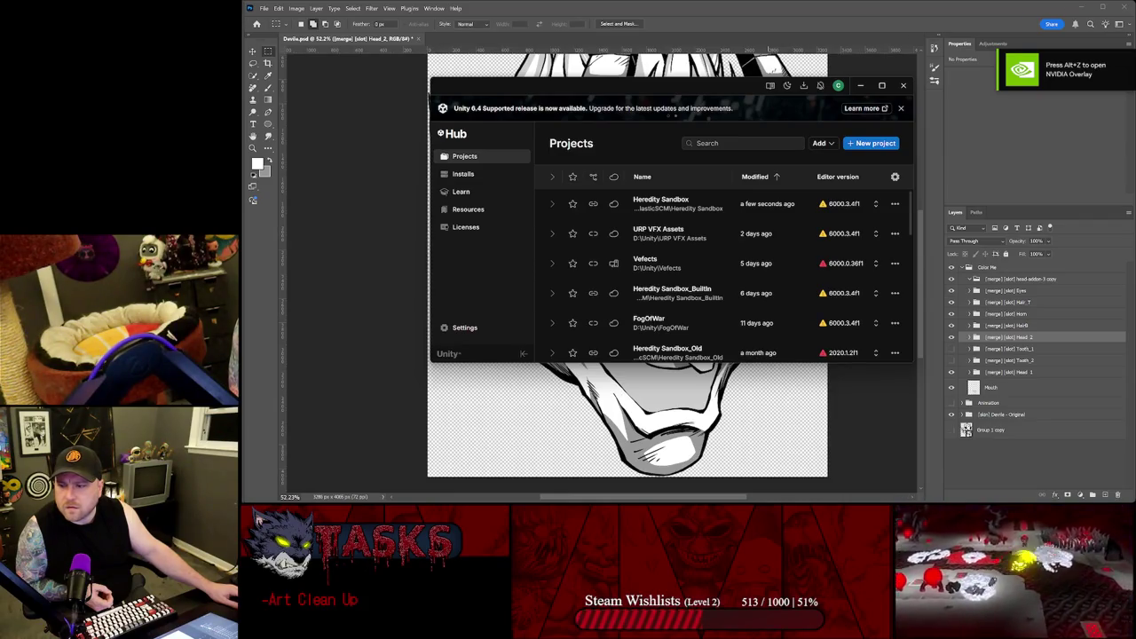
Step: In Spine, zoom on the devil's mouth, hide the Mouth and Tooth_1 slots, and minimize Spine
key("alt+Tab")
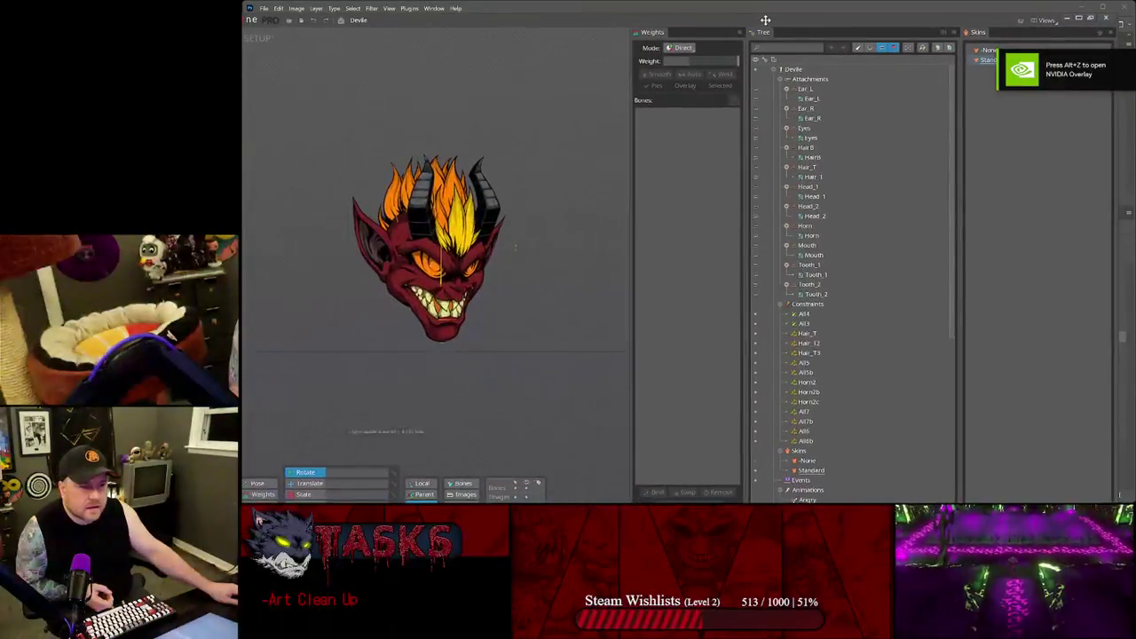
scroll(453, 321, "up", 2)
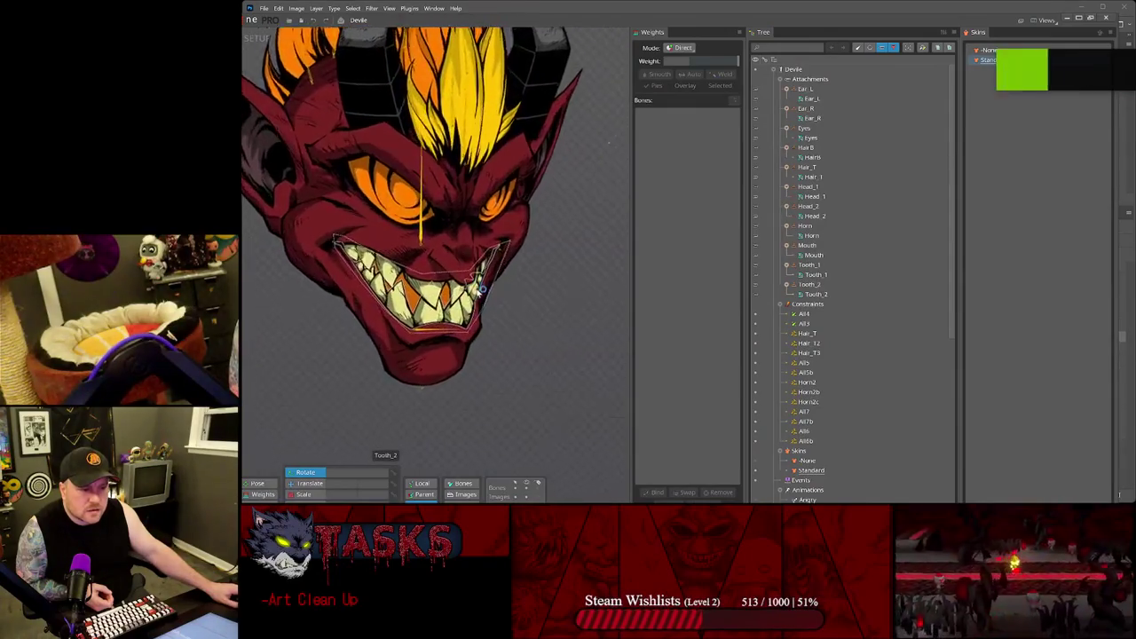
scroll(453, 321, "up", 3)
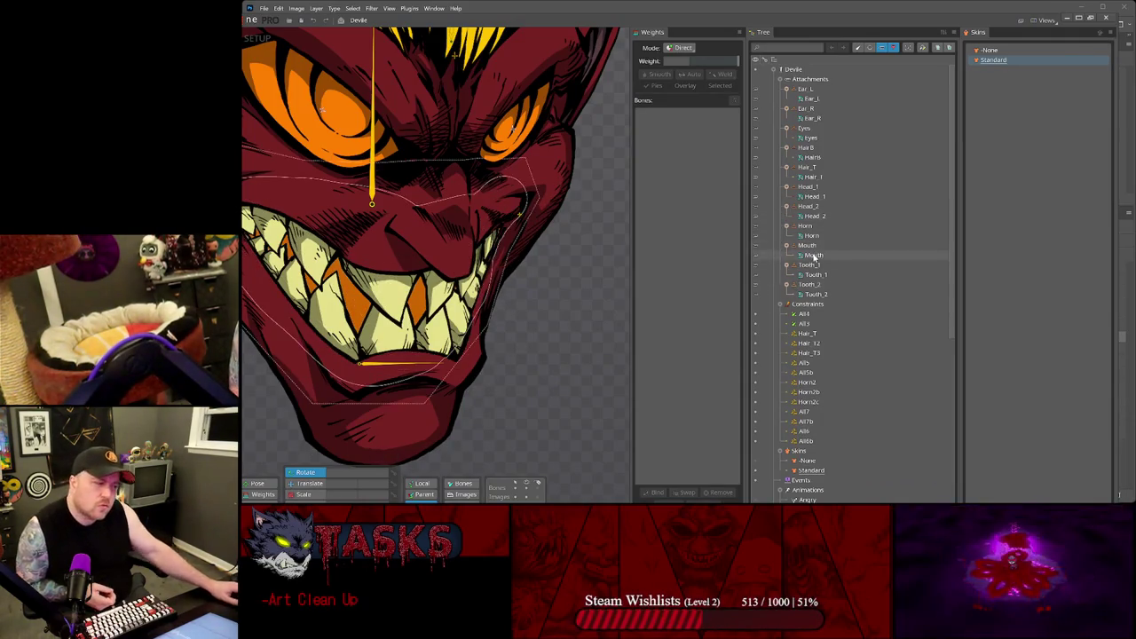
scroll(905, 223, "down", 1)
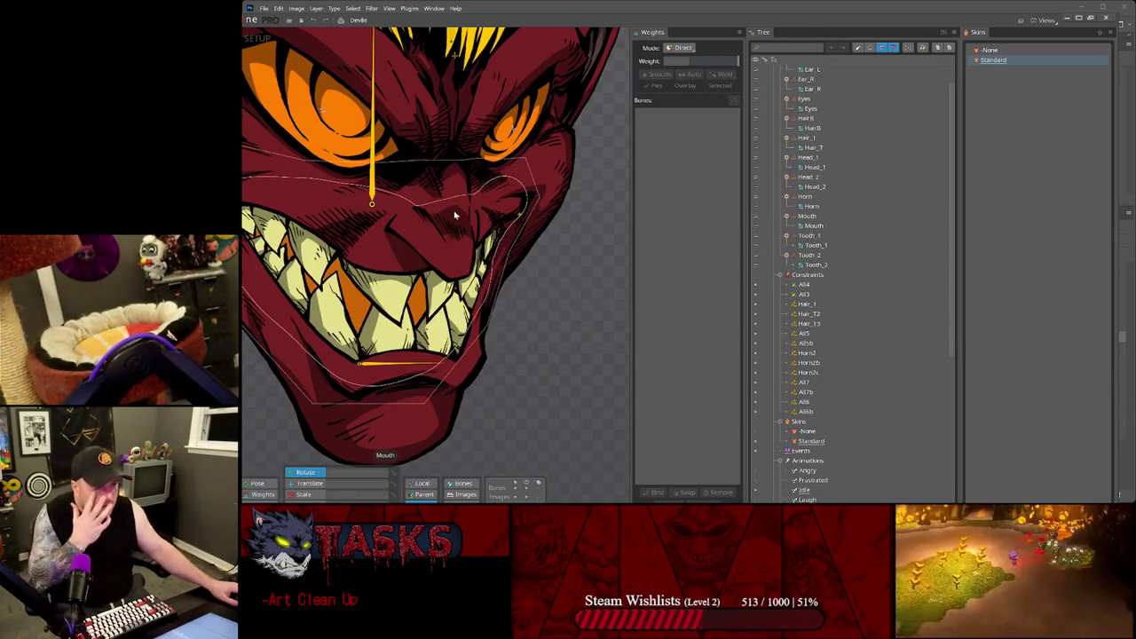
scroll(802, 214, "down", 1)
scroll(802, 214, "up", 2)
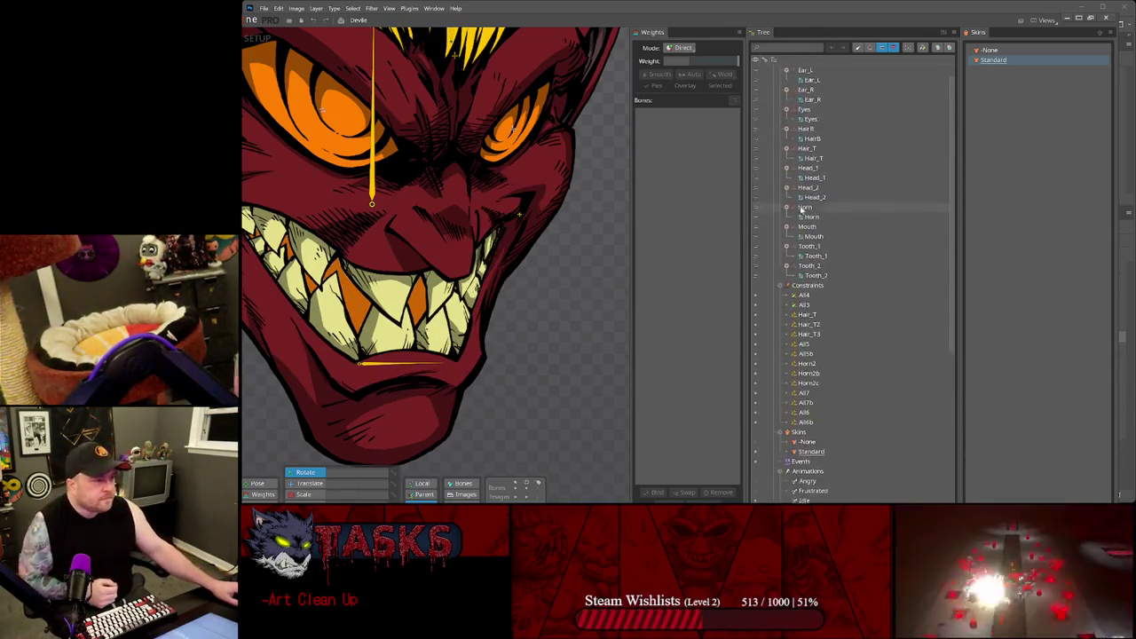
scroll(825, 168, "up", 2)
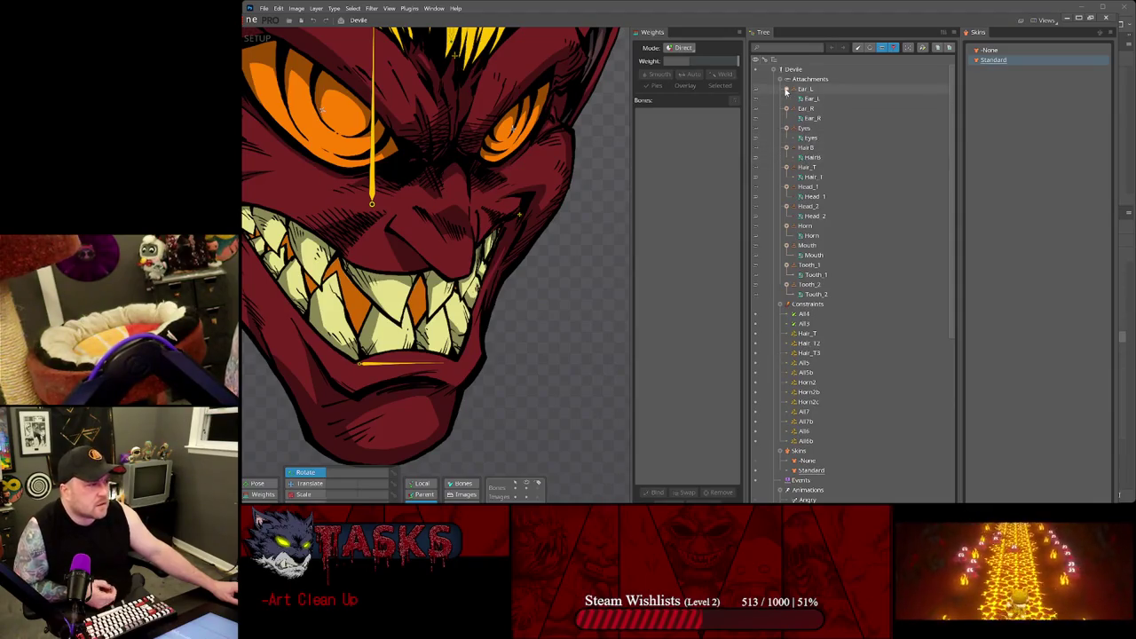
left_click(755, 256)
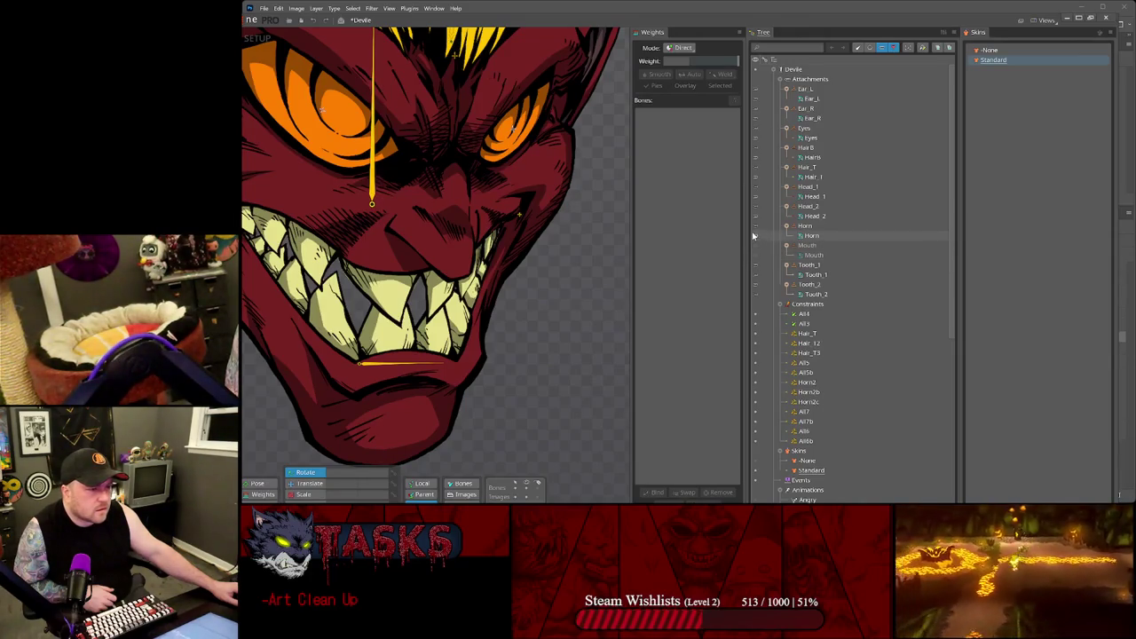
left_click(757, 274)
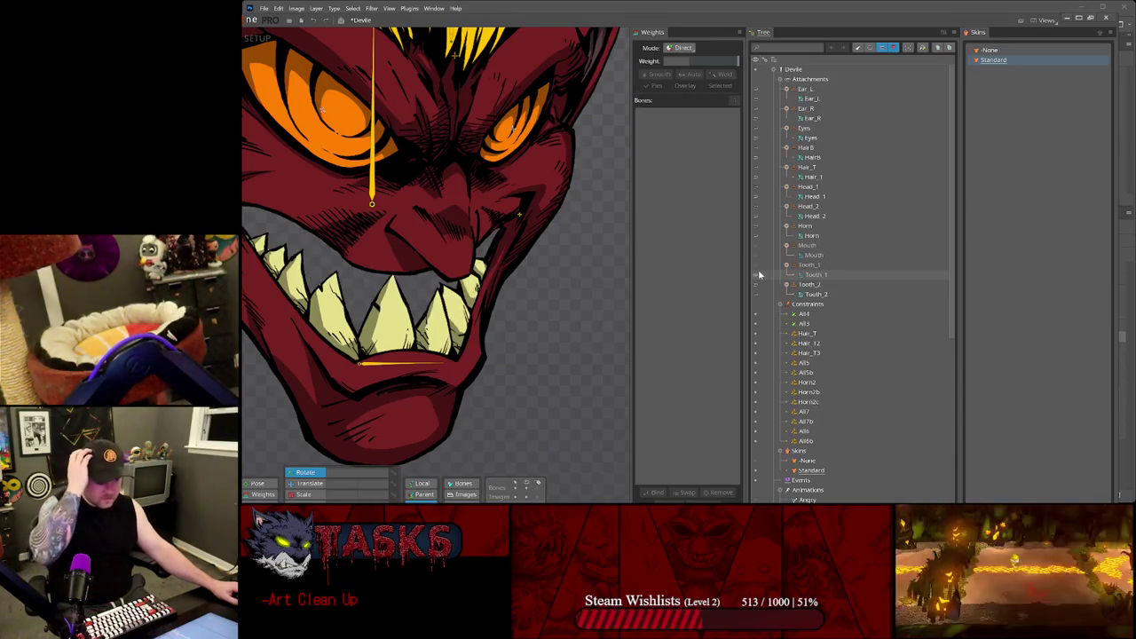
left_click(1081, 15)
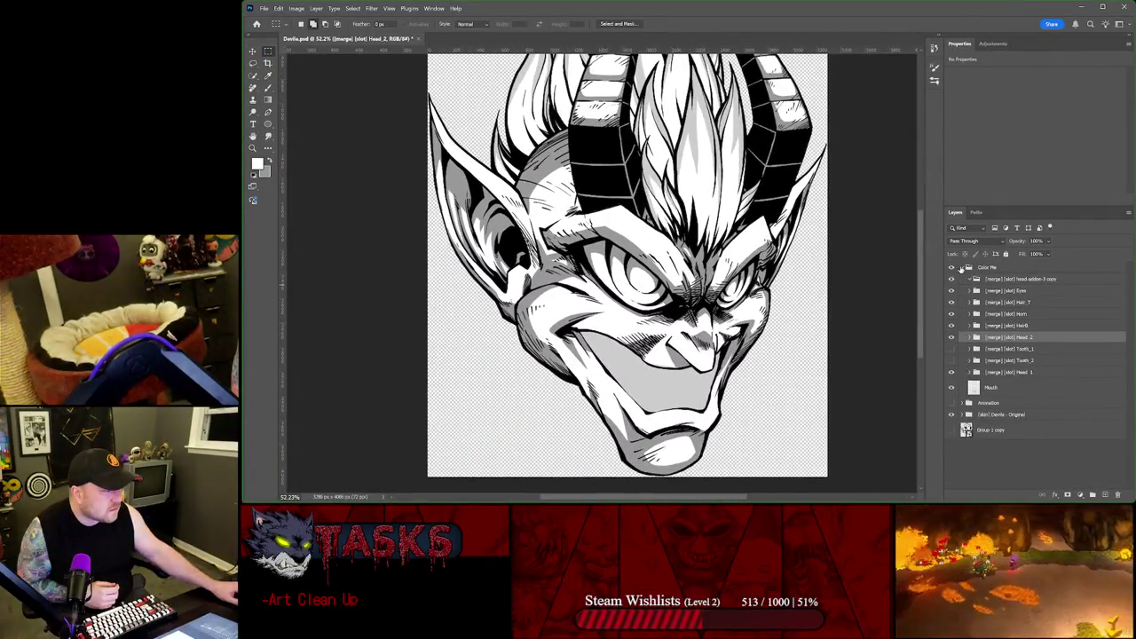
Step: Inspect the Animation group's tooth layers, toggling their visibility, and return to Photoshop
left_click(968, 268)
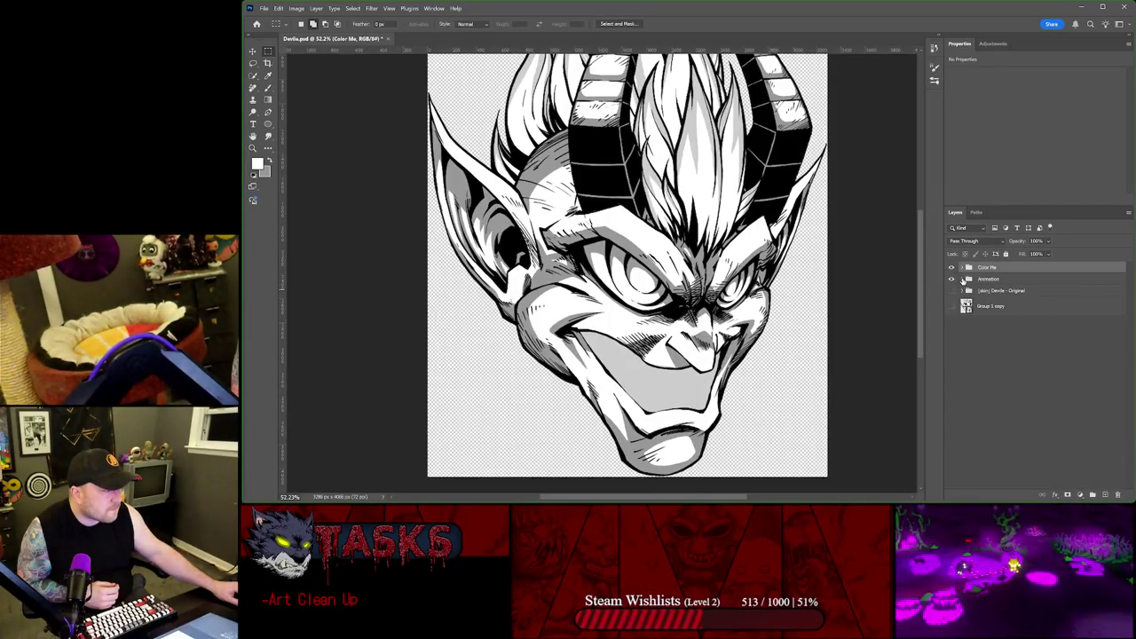
left_click(963, 279)
scroll(968, 289, "down", 1)
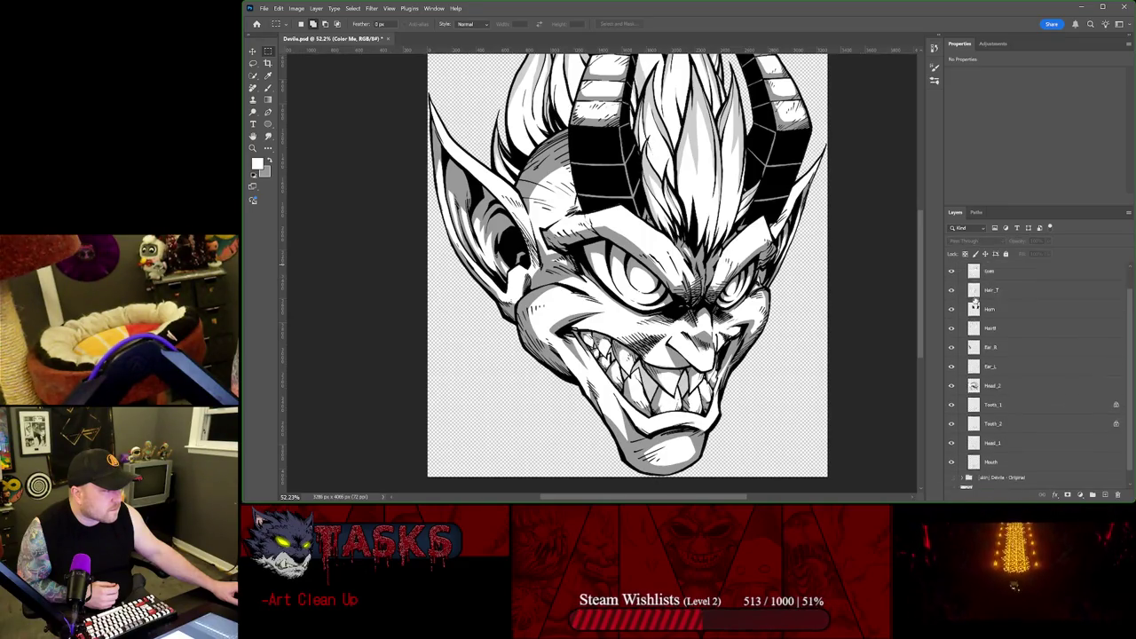
scroll(975, 302, "up", 1)
left_click_drag(951, 415, 952, 433)
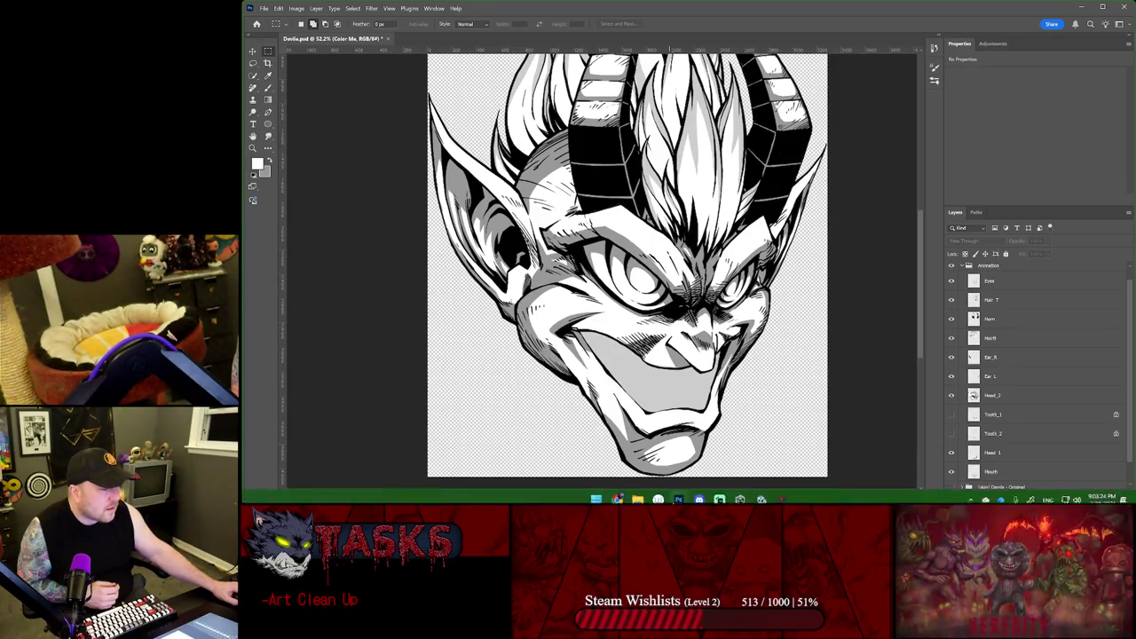
left_click(779, 494)
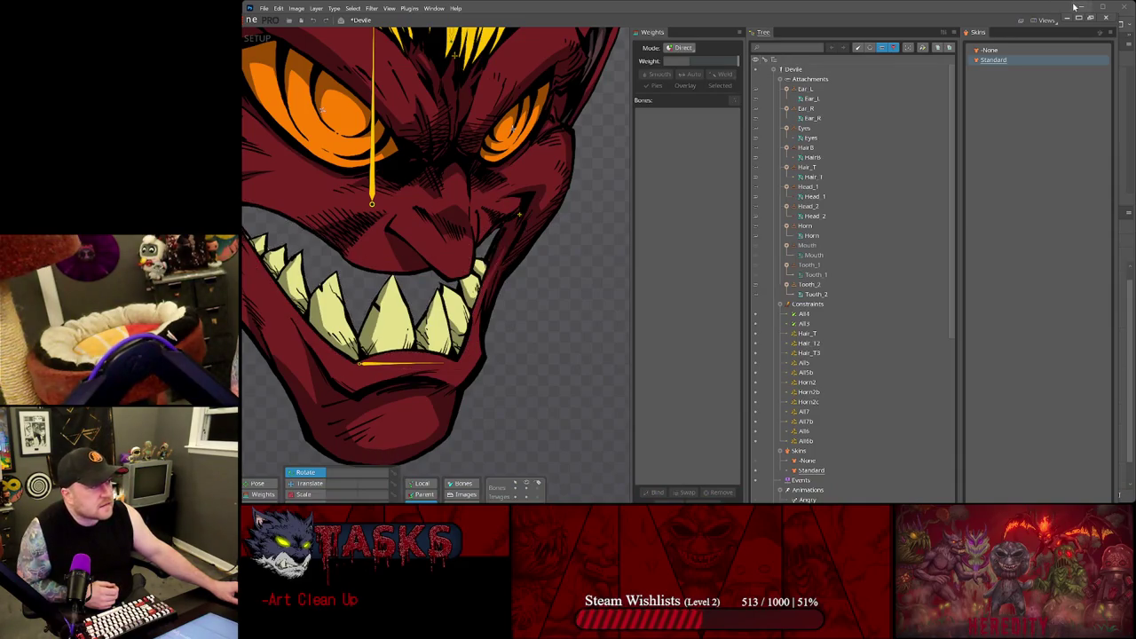
left_click(1074, 7)
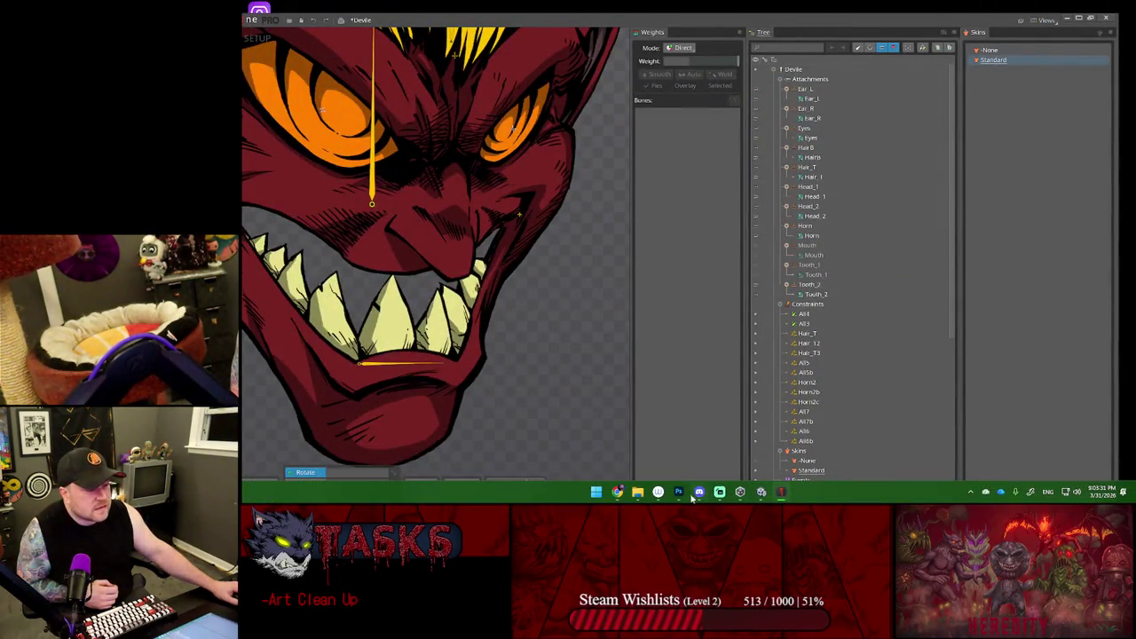
left_click(679, 492)
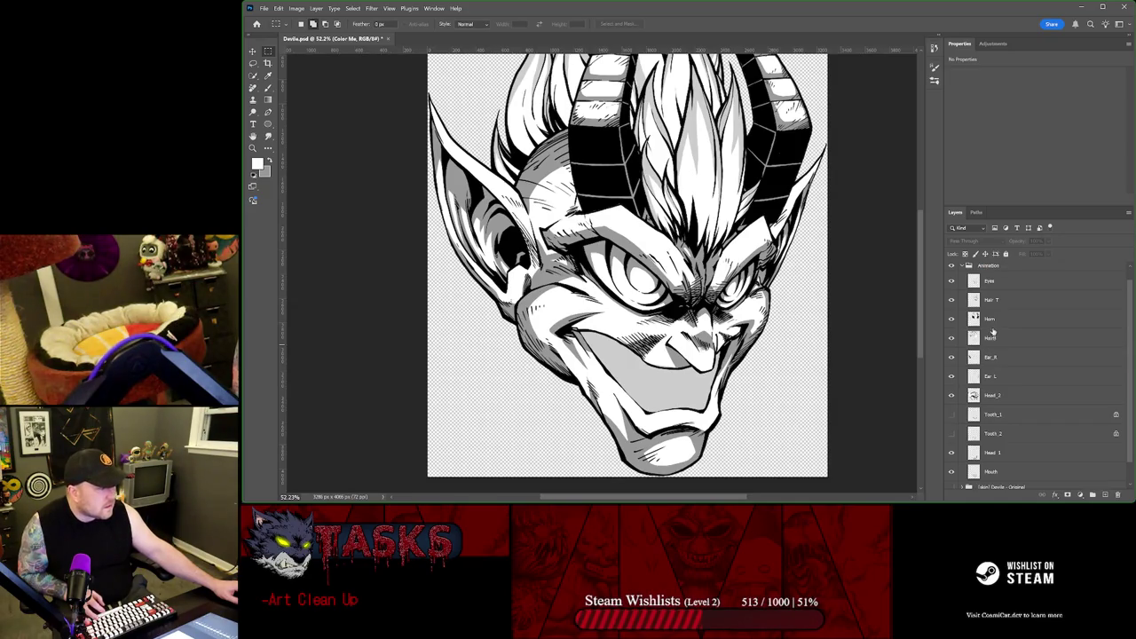
Step: Re-show Tooth_2, collapse Animation, and turn Color Me's teeth back on
left_click(950, 432)
scroll(984, 409, "up", 1)
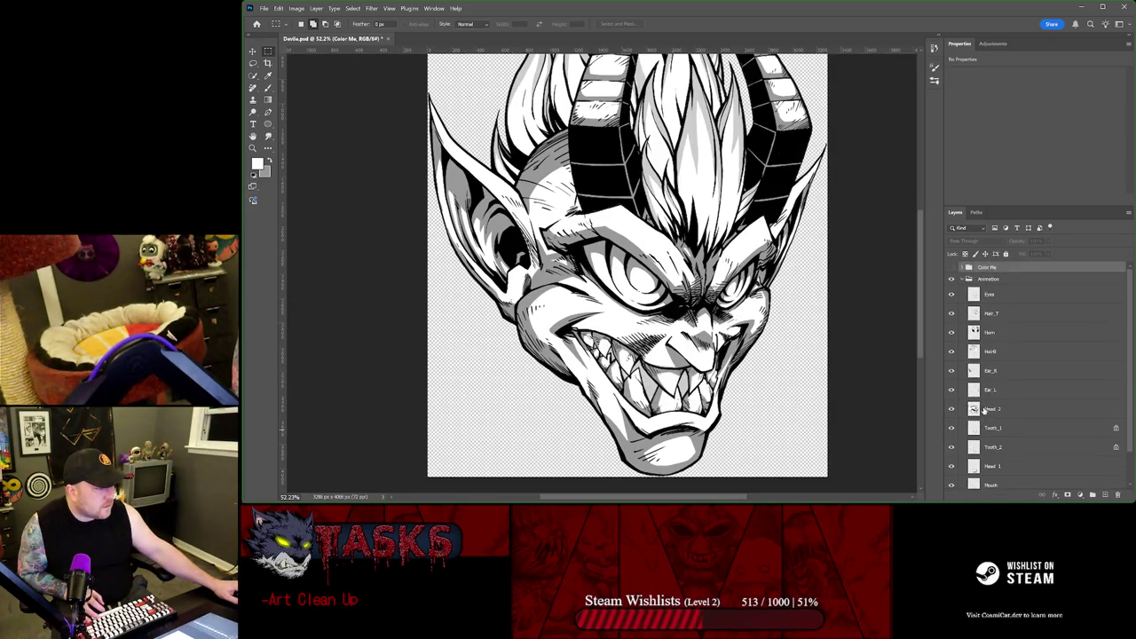
left_click(968, 278)
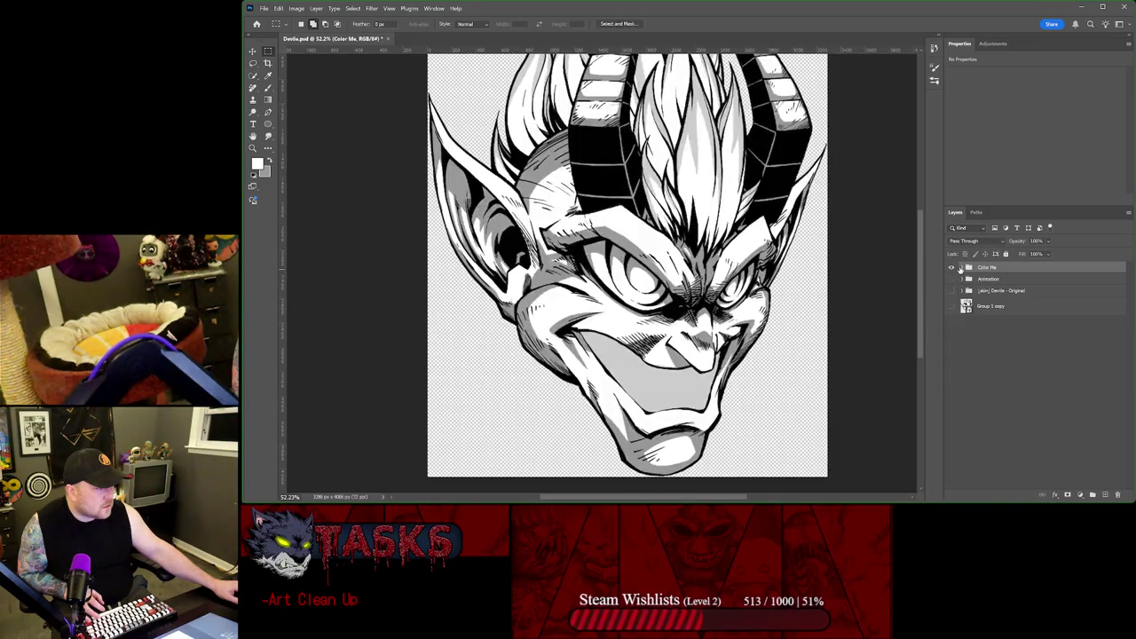
left_click(968, 268)
left_click(951, 349)
Step: Load a selection from a Tooth_1 layer's pixels and select its Lines layer
left_click(970, 349)
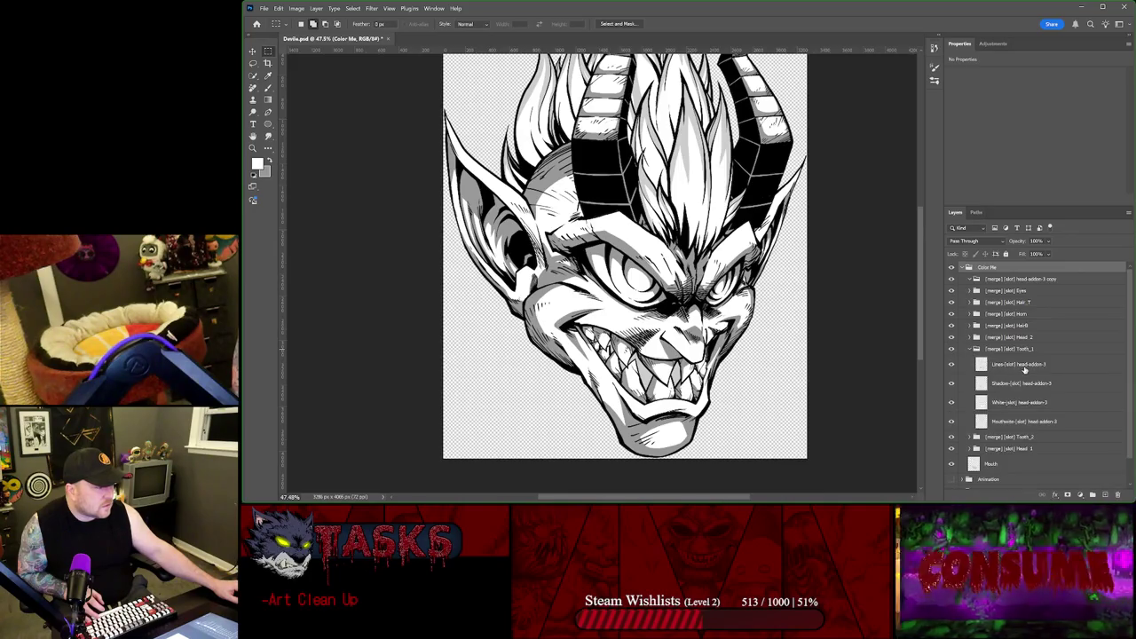
left_click(982, 402, "ctrl")
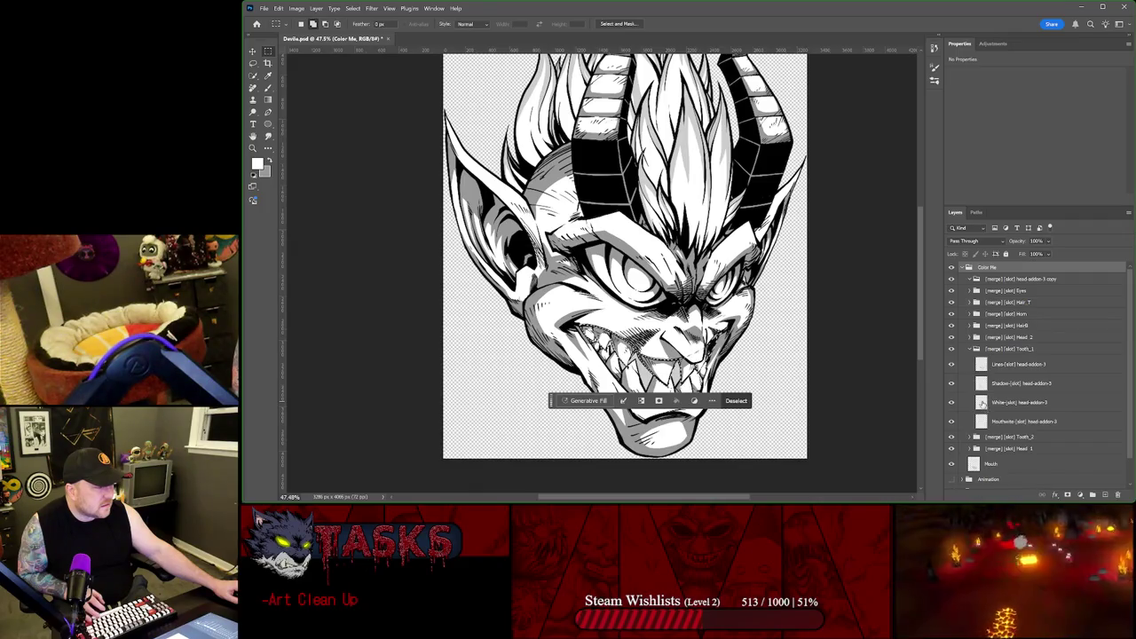
left_click(1019, 364)
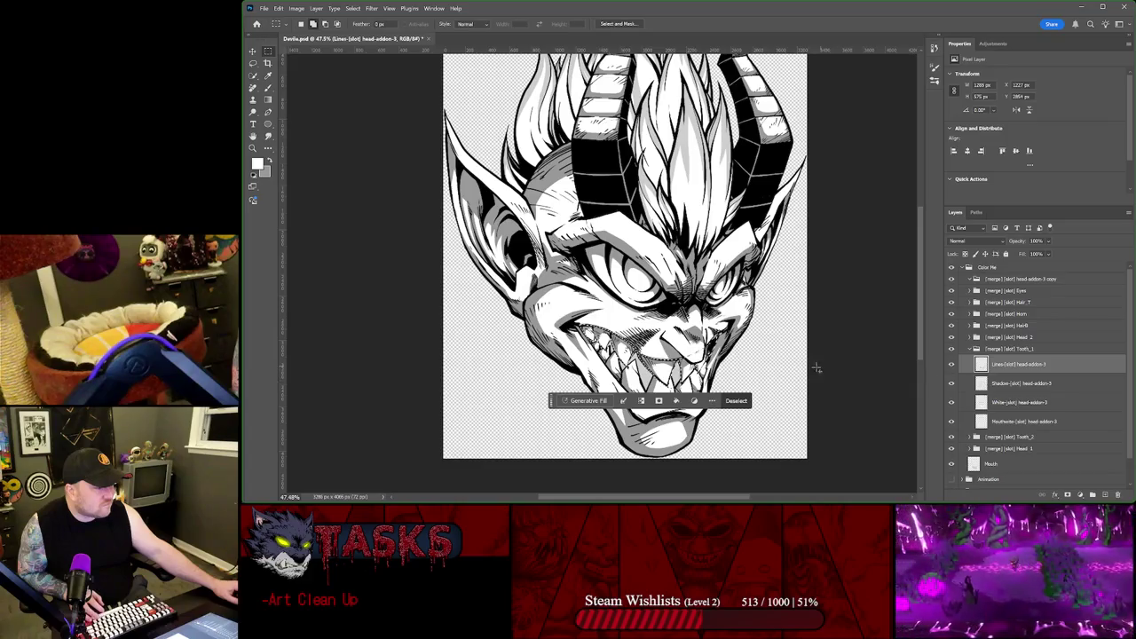
Step: Deselect, expand Head_2, and load a selection from the Lines head-addon-3 layer
scroll(822, 366, "up", 2)
scroll(811, 415, "up", 2)
scroll(873, 421, "up", 2)
scroll(866, 358, "up", 2)
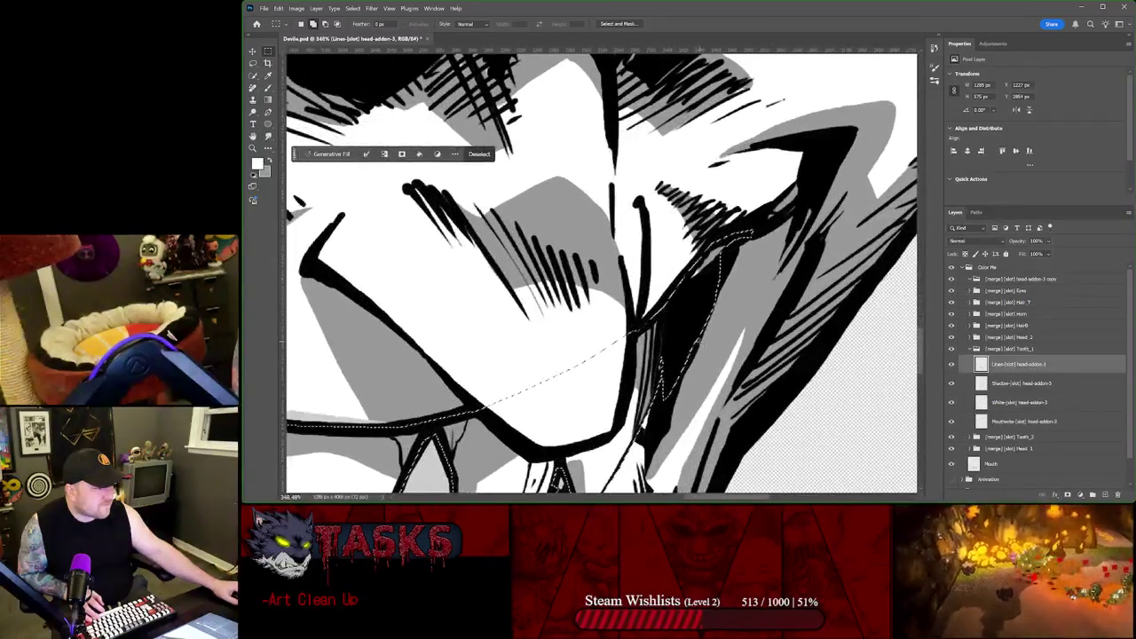
left_click(1001, 349)
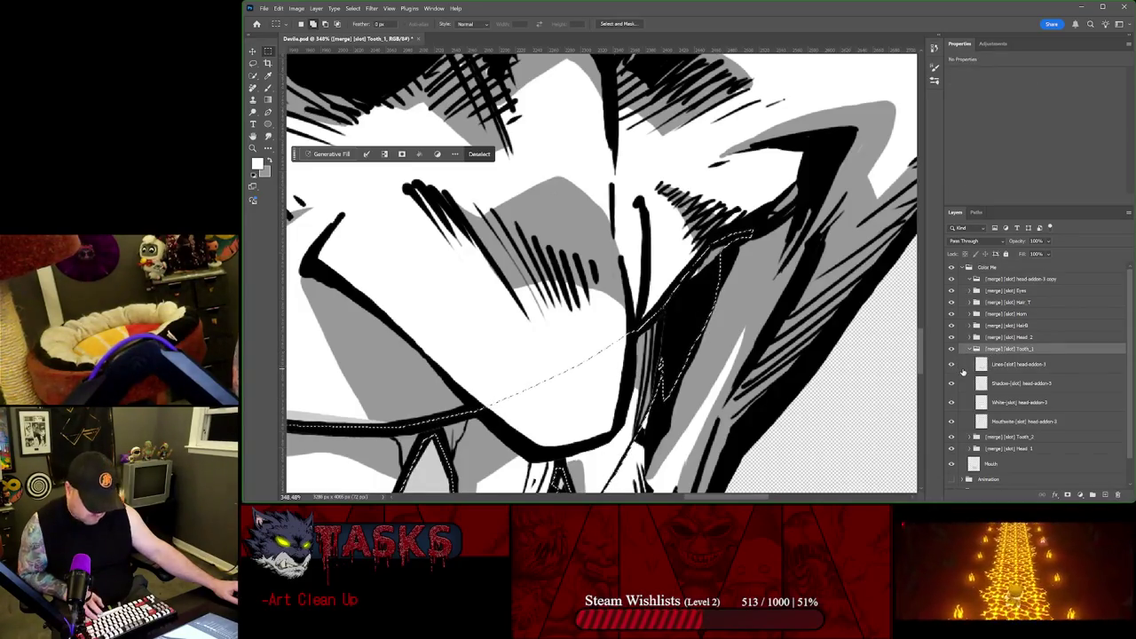
key("ctrl+d")
left_click(973, 338)
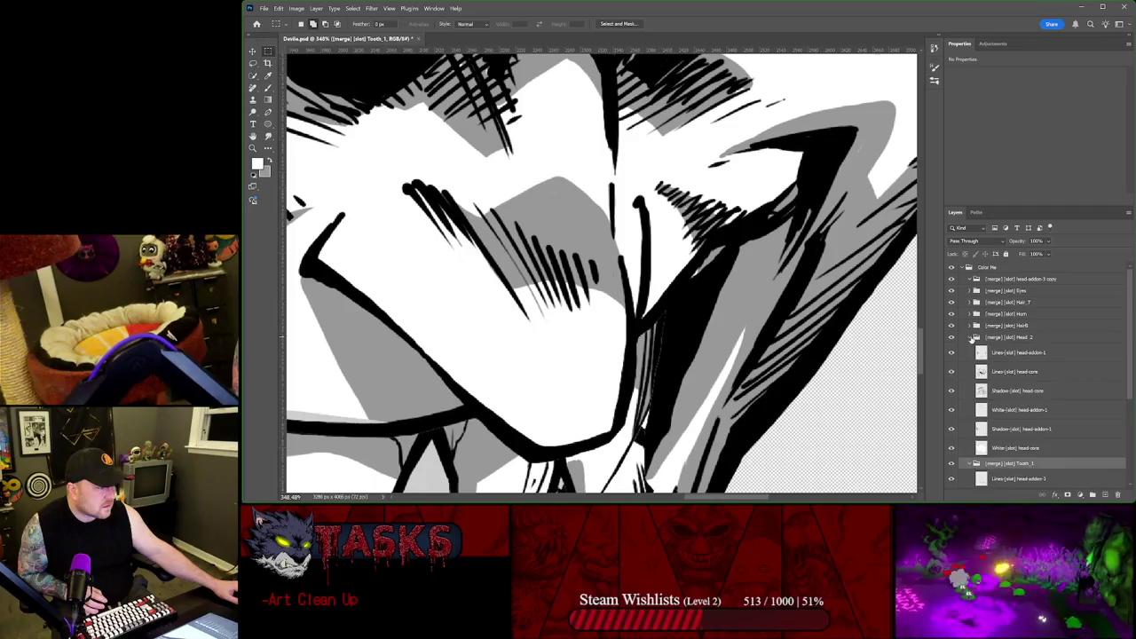
scroll(1021, 379, "down", 2)
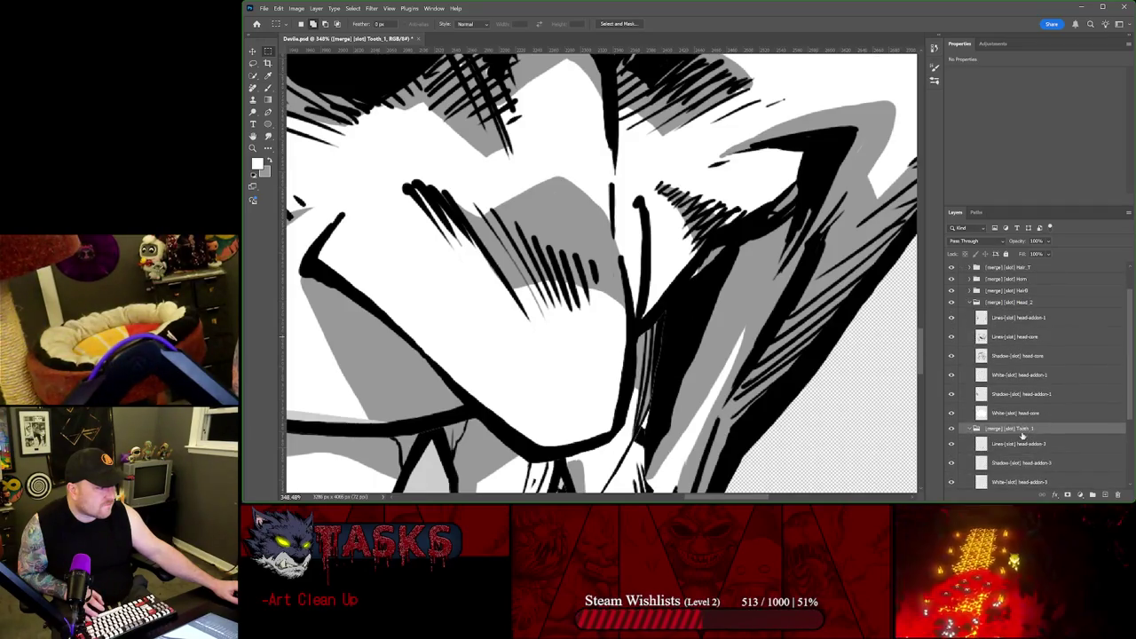
scroll(1012, 444, "down", 1)
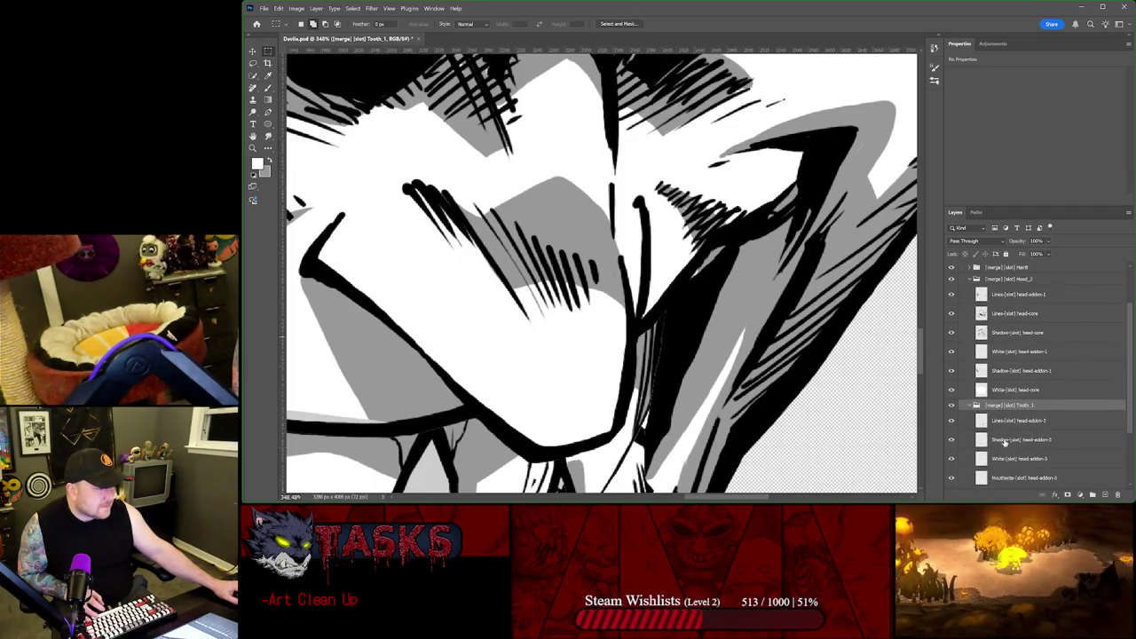
left_click(983, 421, "ctrl")
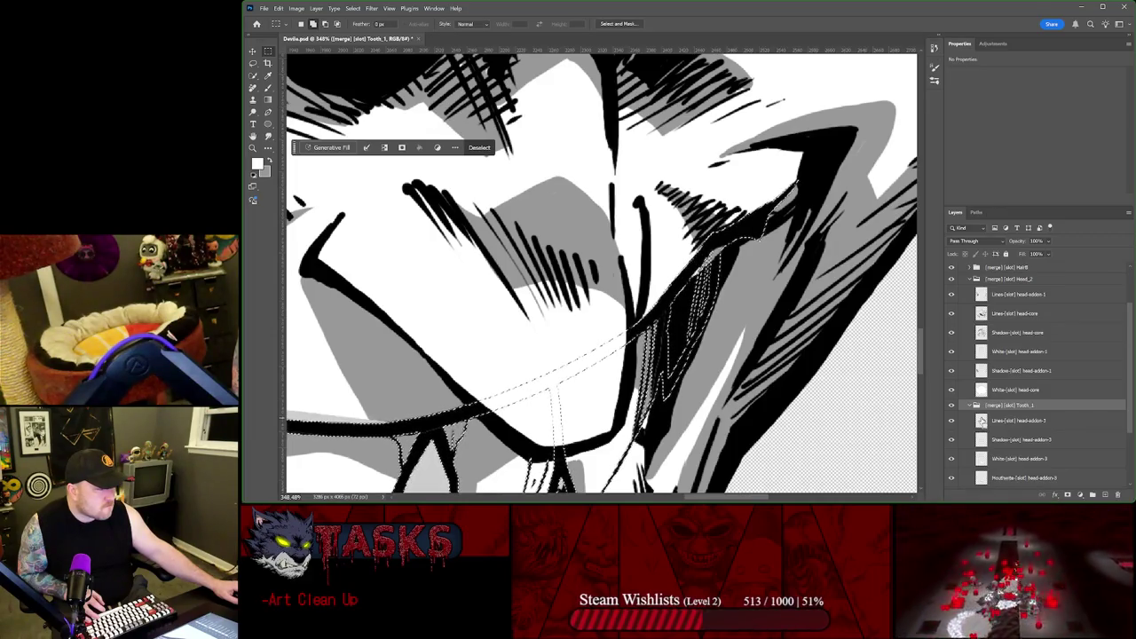
left_click(982, 421)
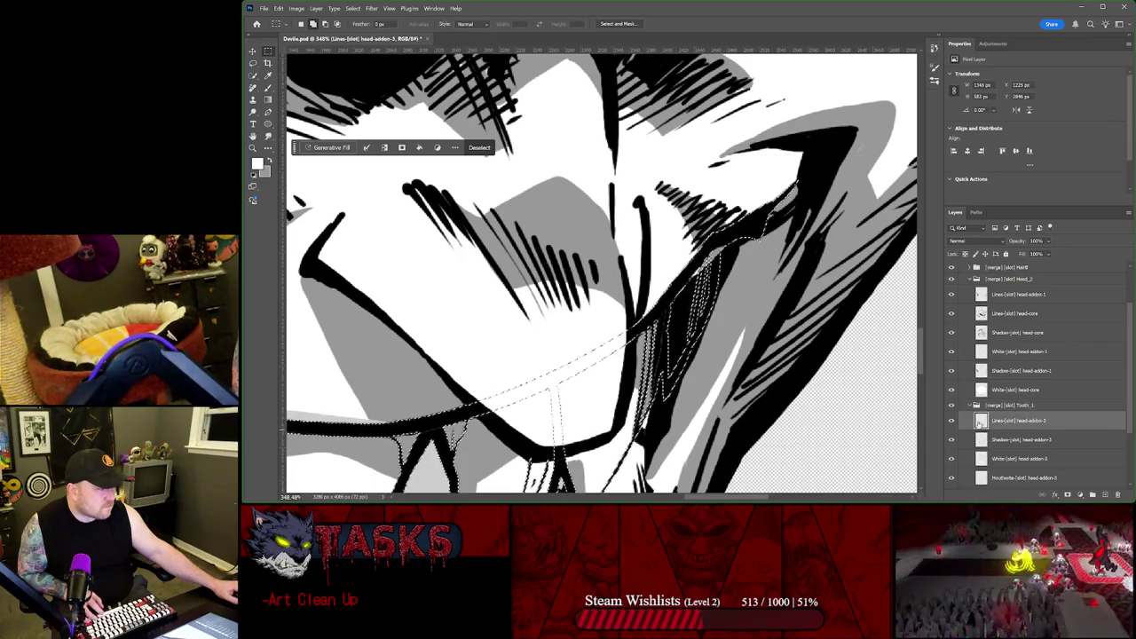
Step: Duplicate the Lines, Shadow and White head-addon-3 layers, merge the copies, and hide the result
left_click(1019, 460, "shift")
key("ctrl+j")
left_click(1128, 212)
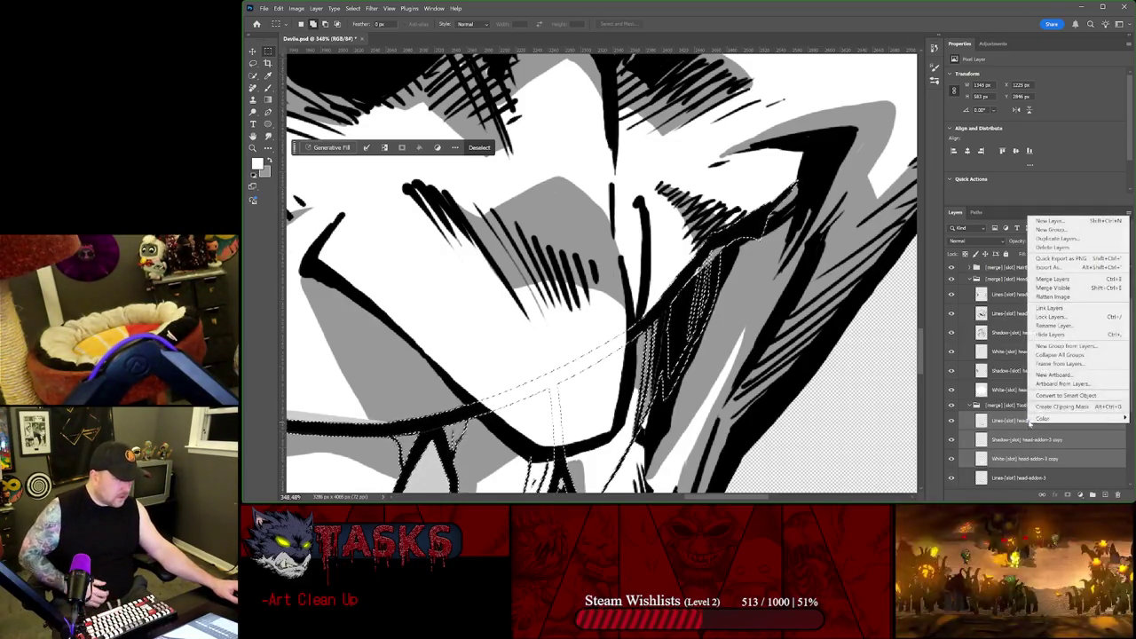
left_click(1071, 280)
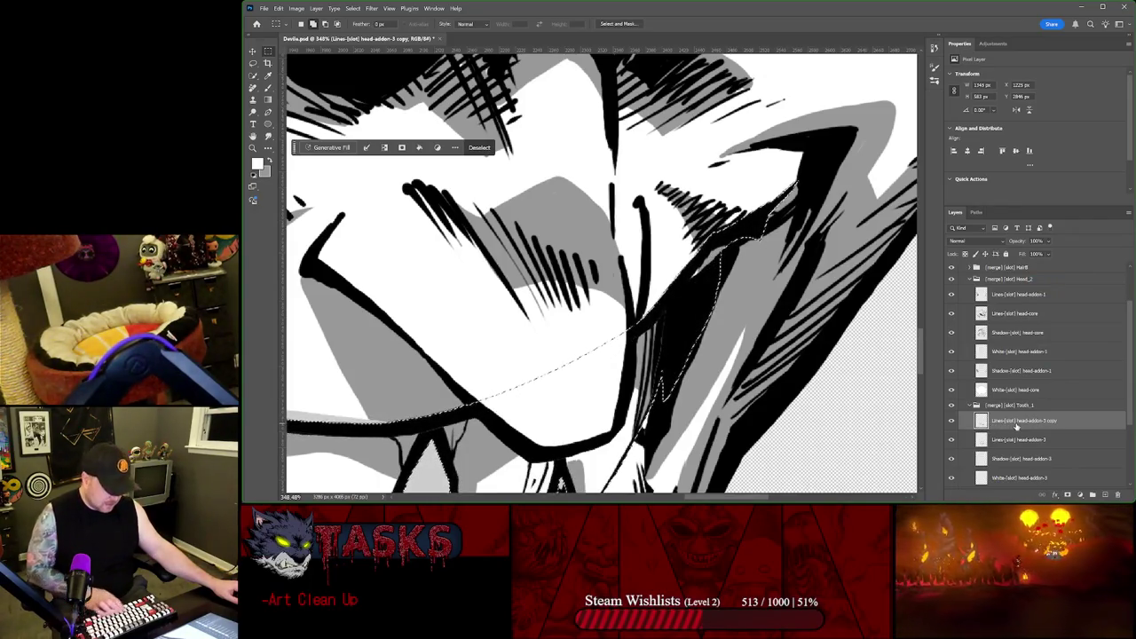
key("ctrl+comma")
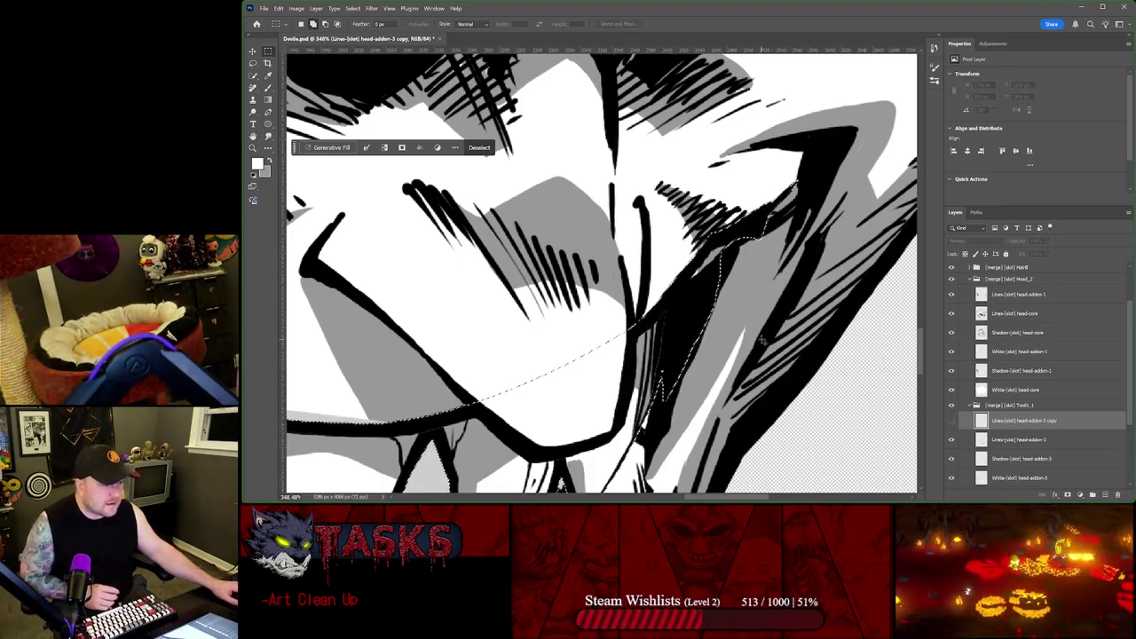
scroll(845, 388, "down", 1)
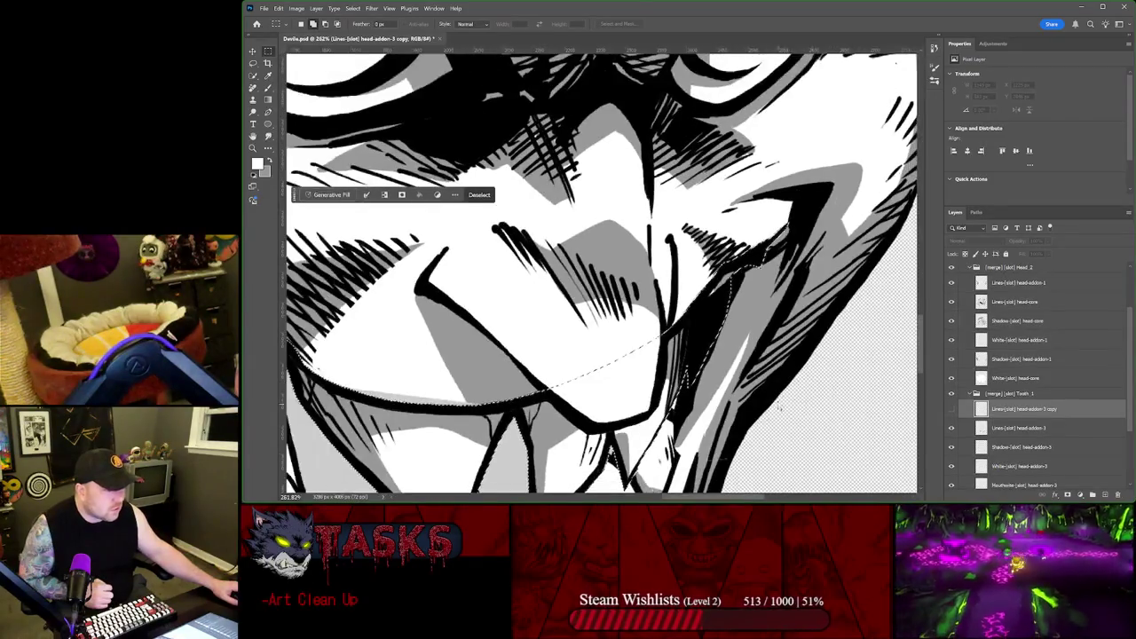
Step: Hide the teeth and erase stray line art at the mouth corner on Lines head-core
left_click(953, 393)
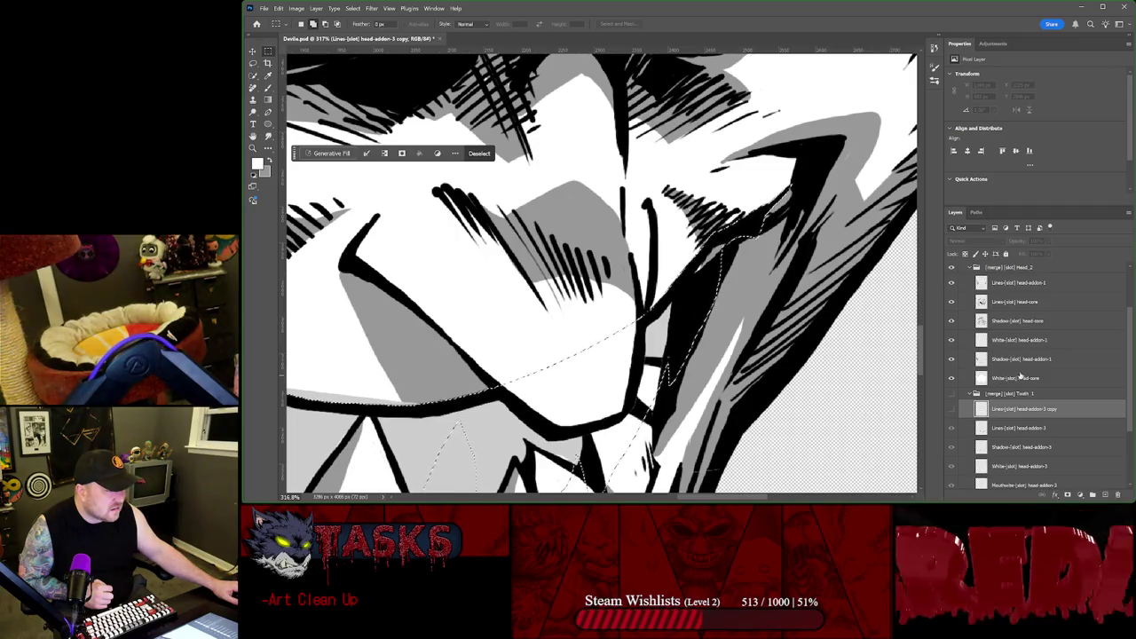
left_click(1012, 290)
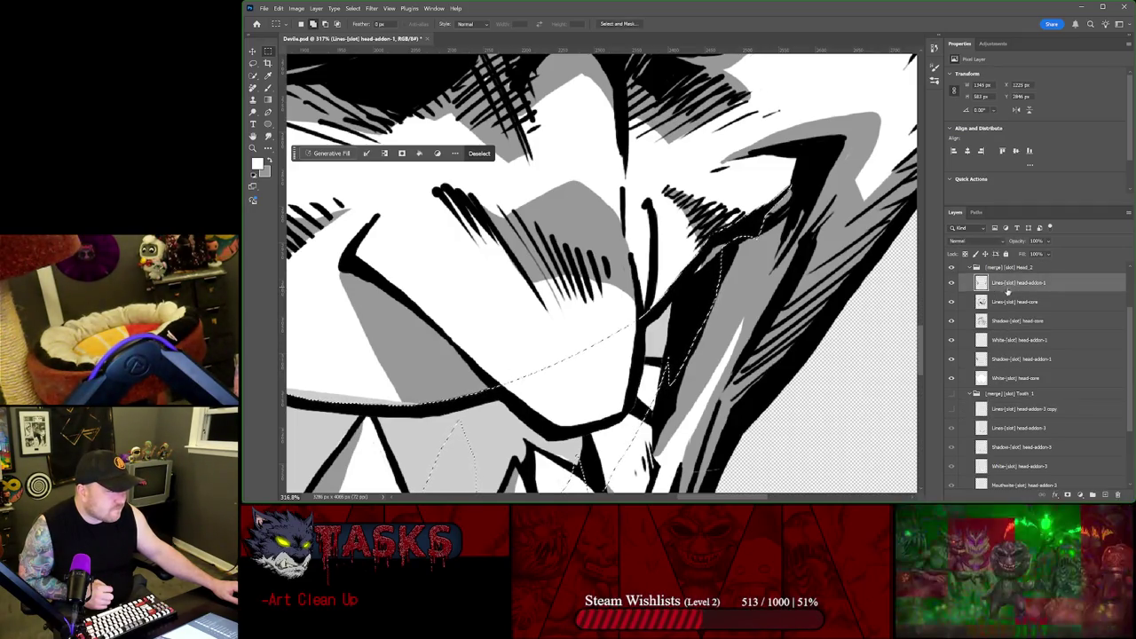
left_click(952, 302)
left_click(952, 302)
left_click(952, 302)
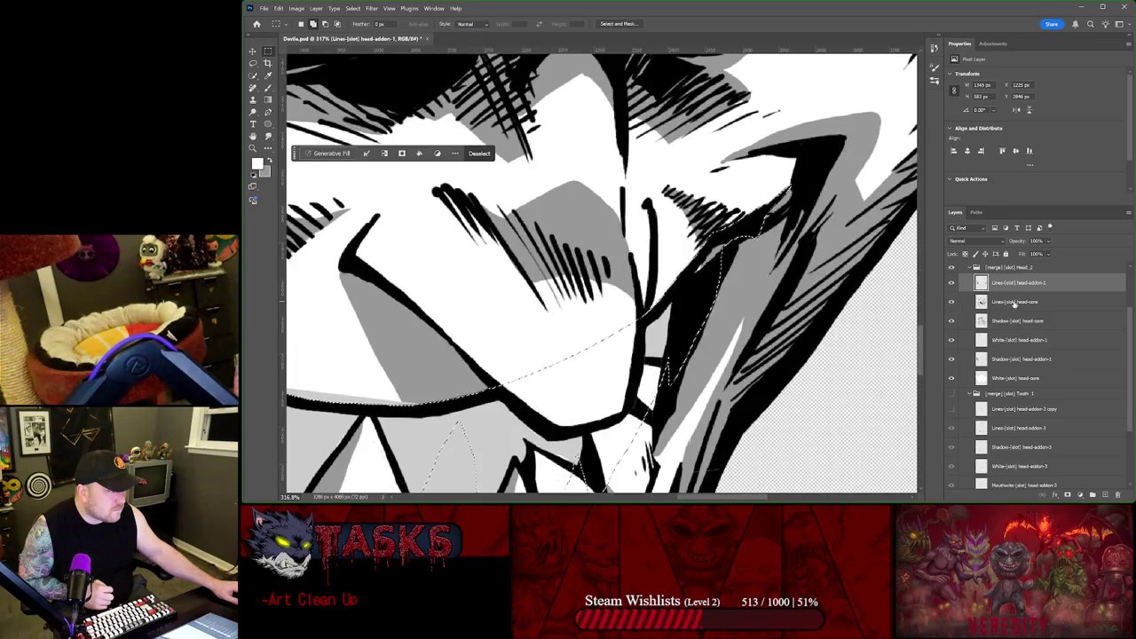
left_click(1023, 303)
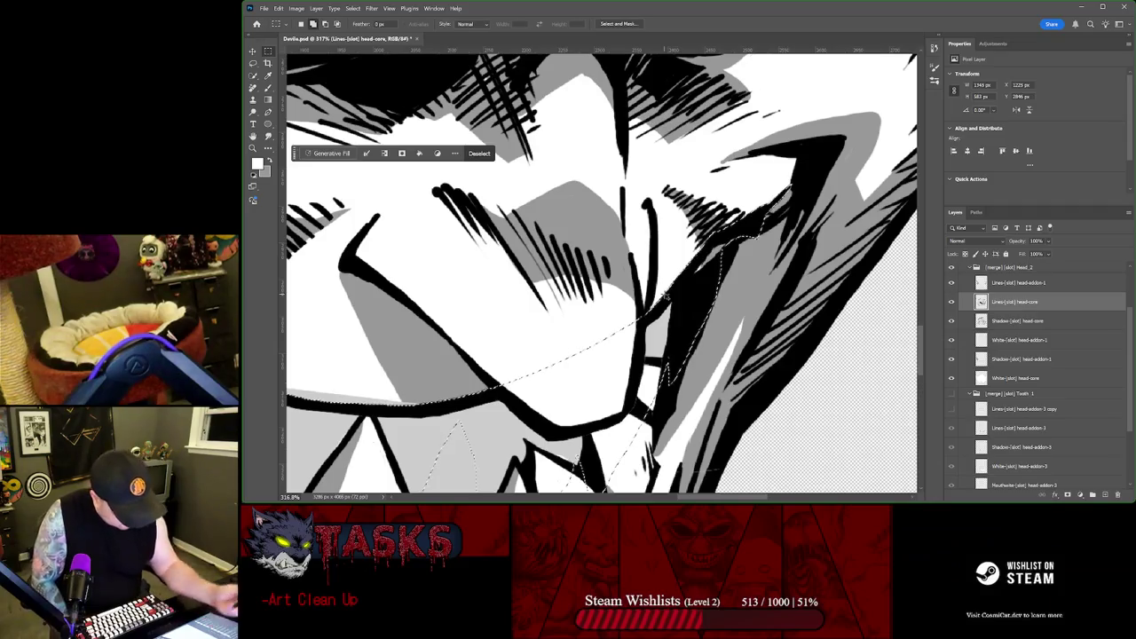
mouse_move(670, 315)
left_mouse_down()
mouse_move(682, 336)
mouse_move(659, 375)
left_mouse_up()
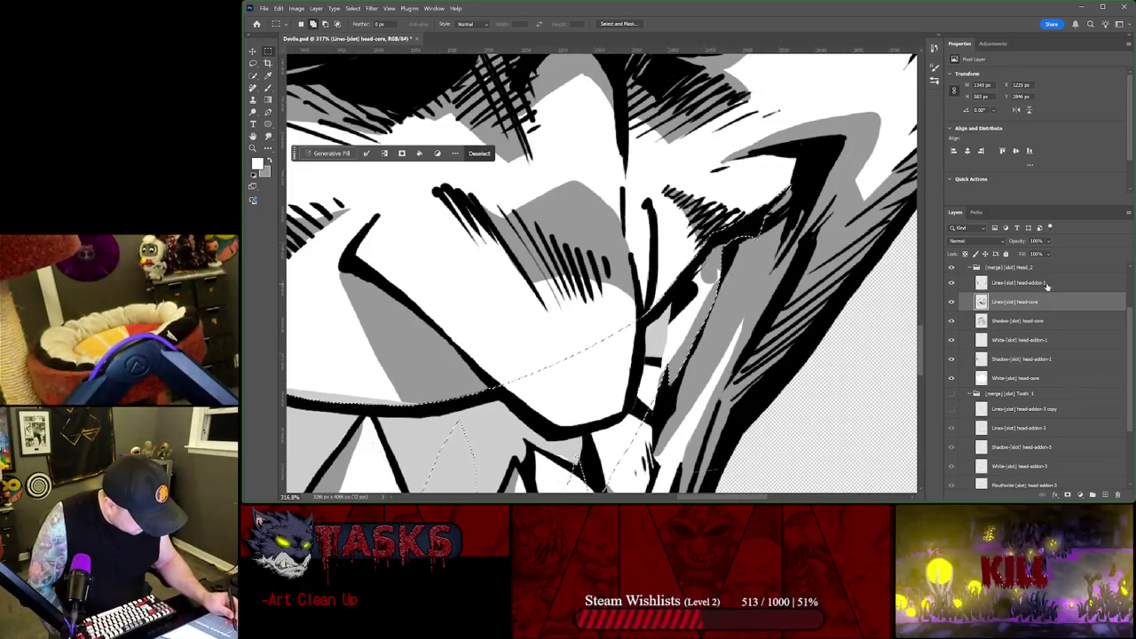
Step: Toggle the head-addon-1 strokes to check the overlap, then show the teeth group again
left_click(1020, 282)
left_click(952, 283)
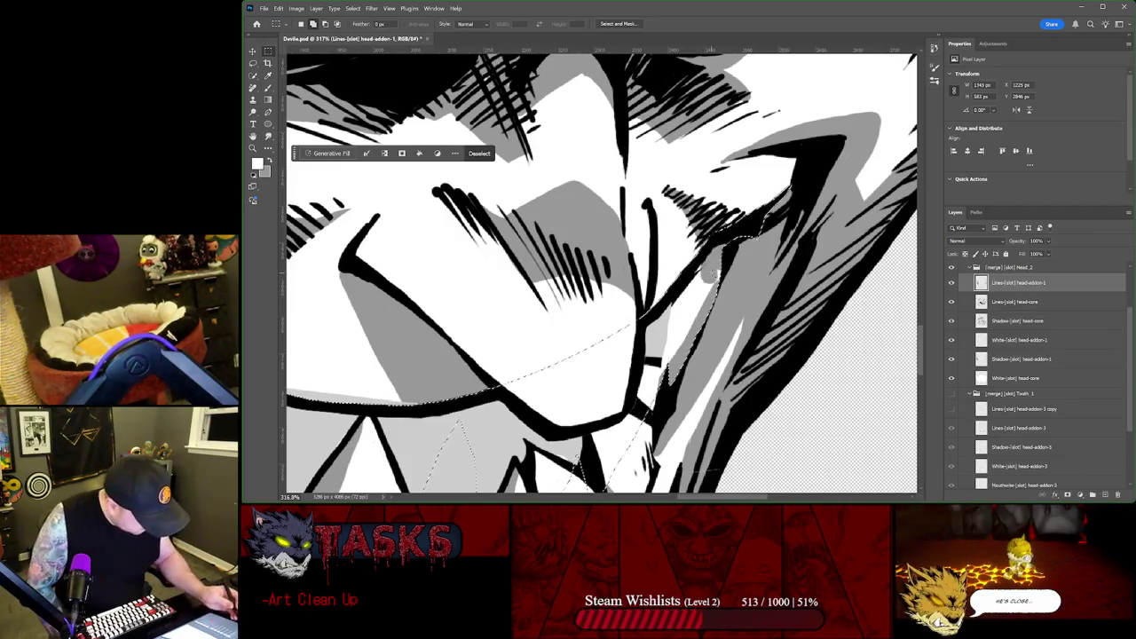
left_click(955, 282)
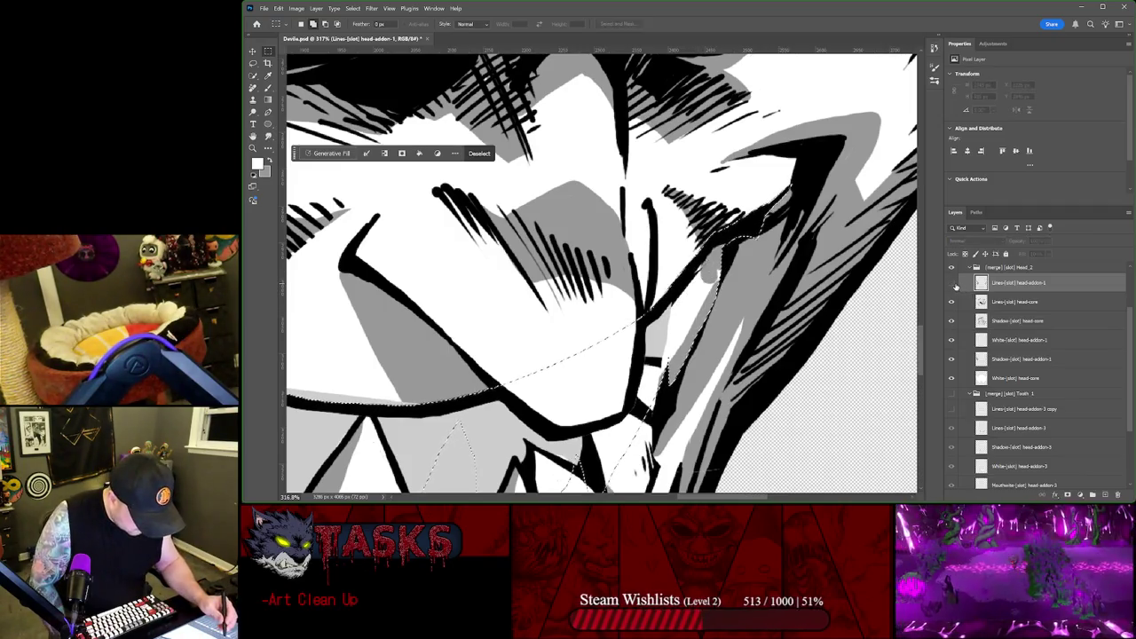
left_click(1003, 303)
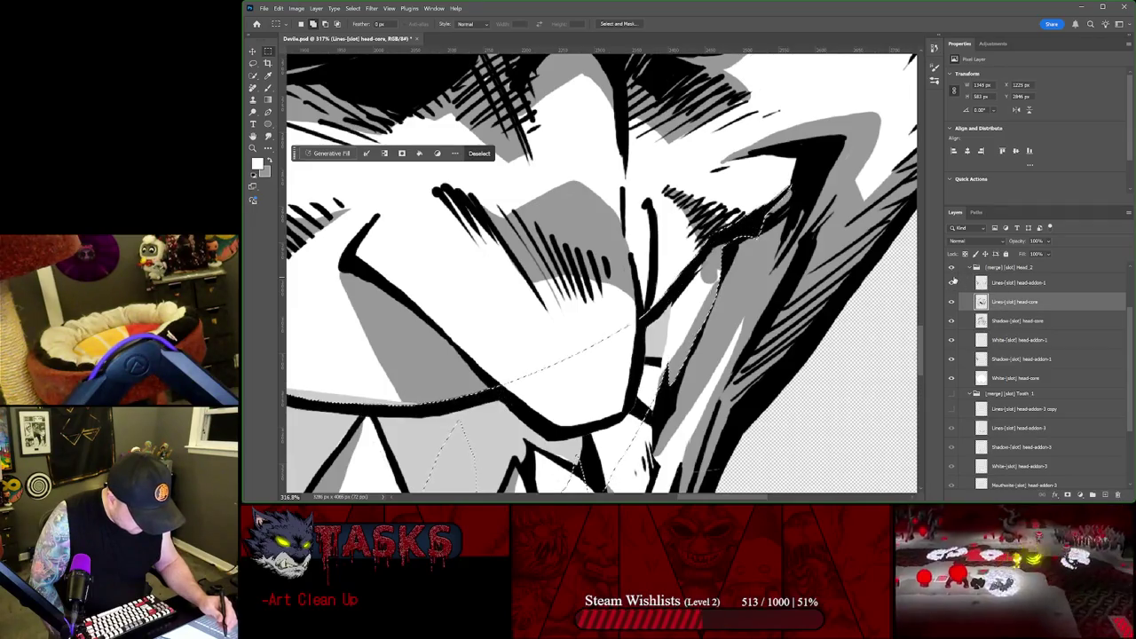
left_click(952, 282)
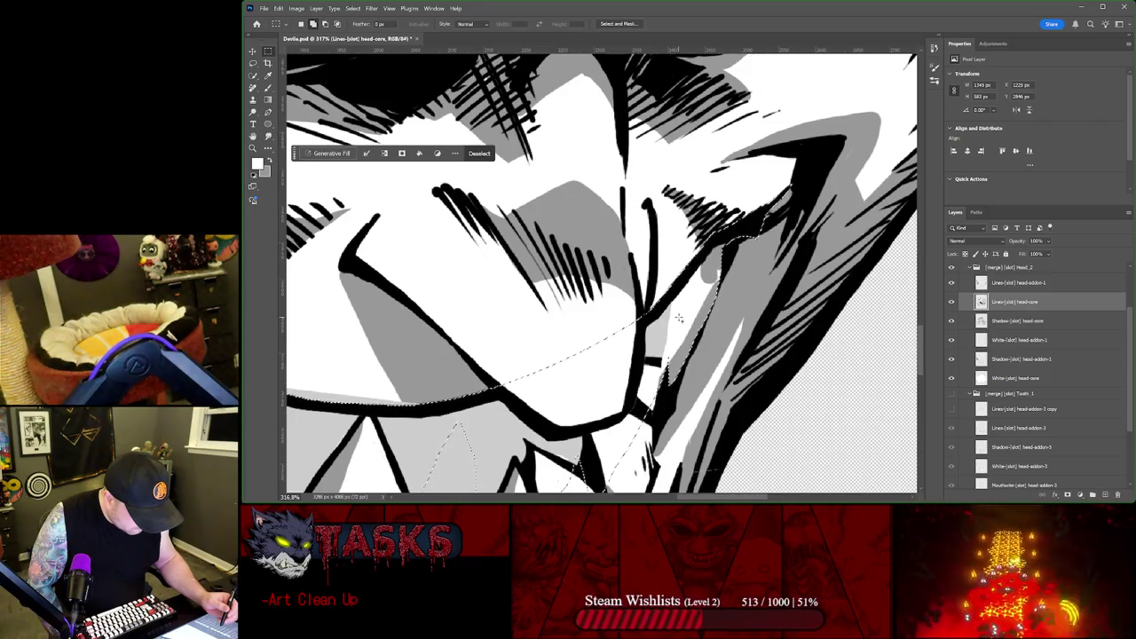
left_click(953, 393)
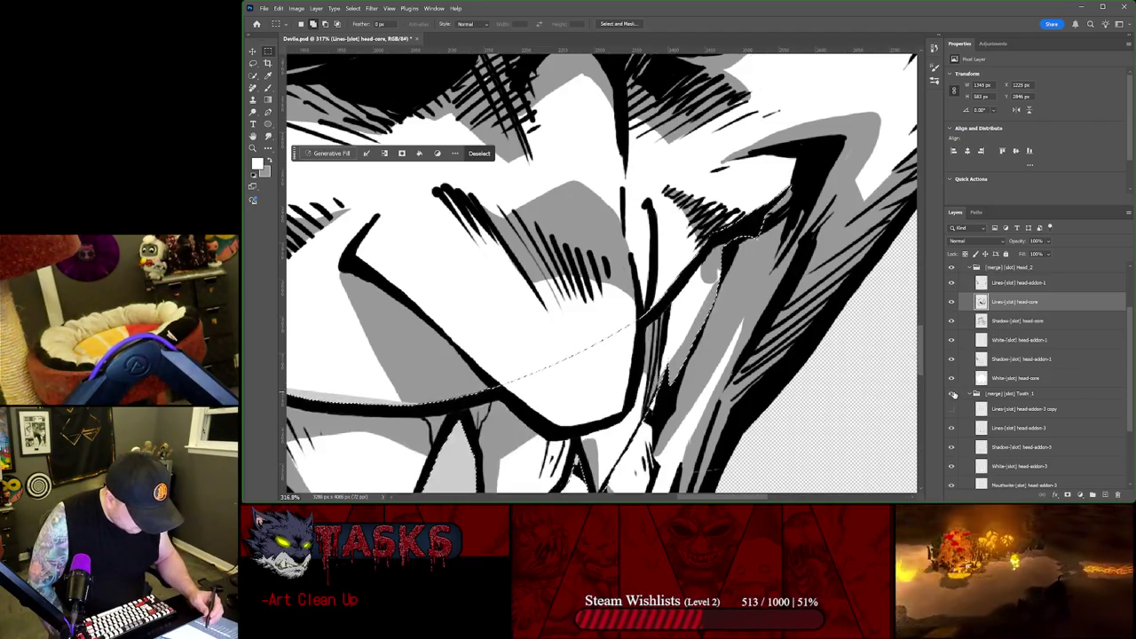
Step: Paint shadow at the mouth corner on Shadow head-core, then drop the selection
left_click(994, 378)
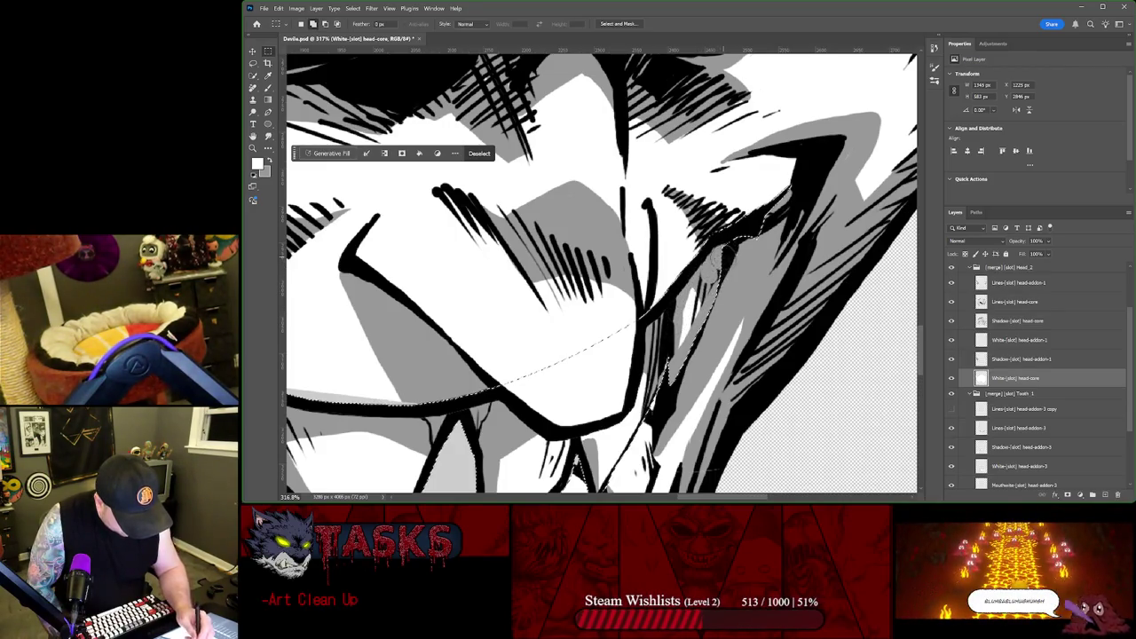
key("alt+bracketright")
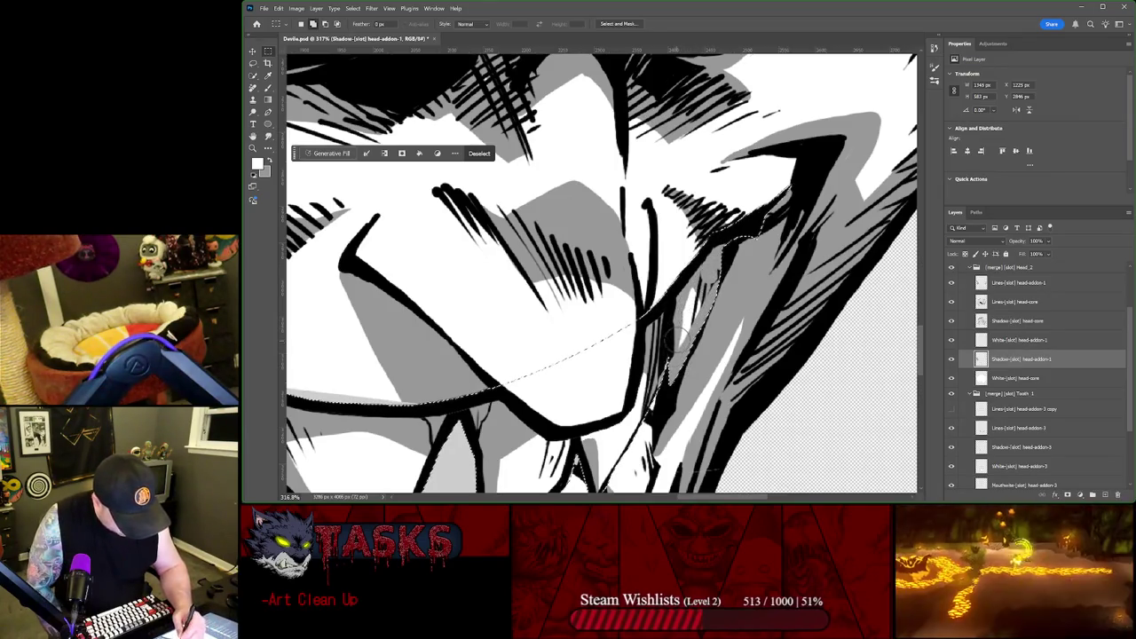
key("alt+bracketright")
key("alt+bracketright")
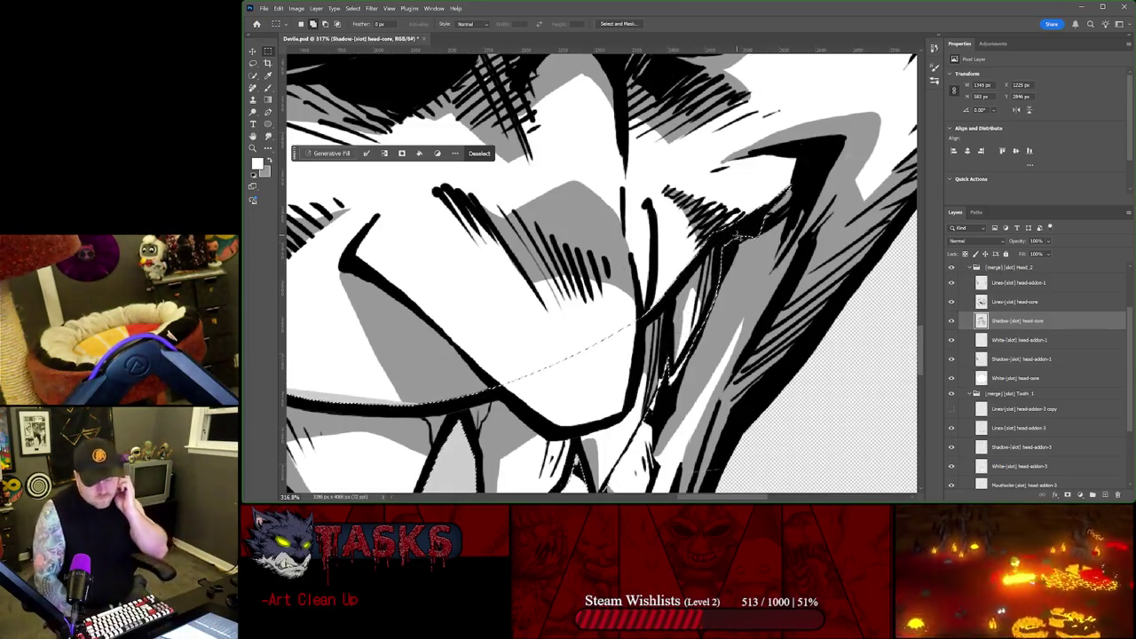
left_click_drag(684, 329, 662, 372)
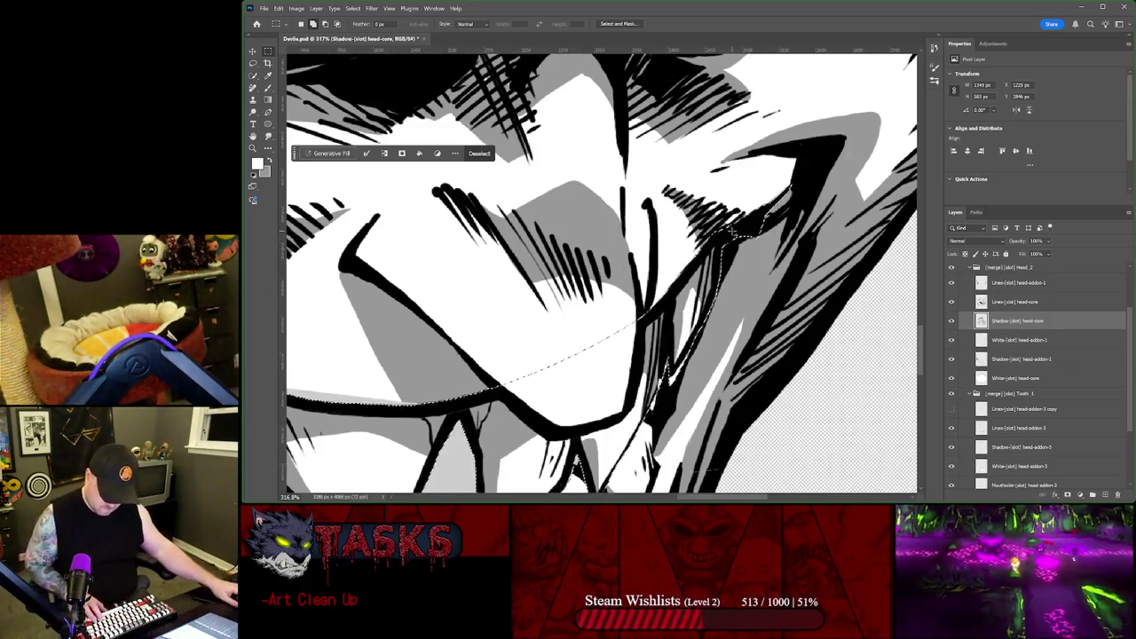
key("ctrl+d")
scroll(869, 343, "down", 5)
scroll(869, 343, "down", 3)
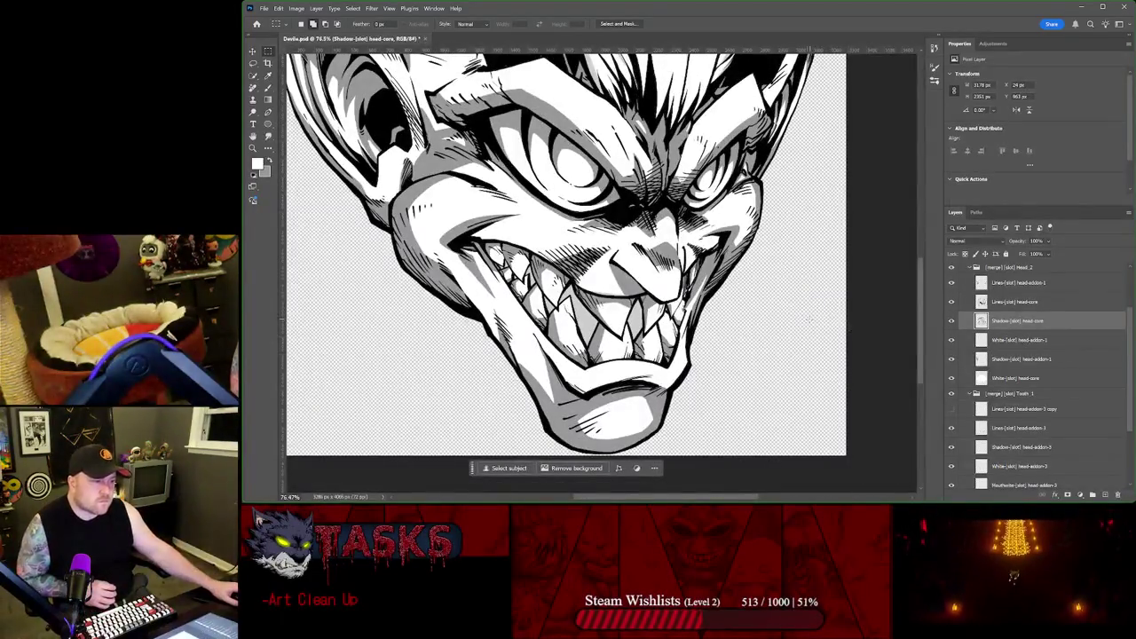
Step: Scroll to the top of the Layers panel and fold the Color Me group closed
scroll(746, 344, "up", 3)
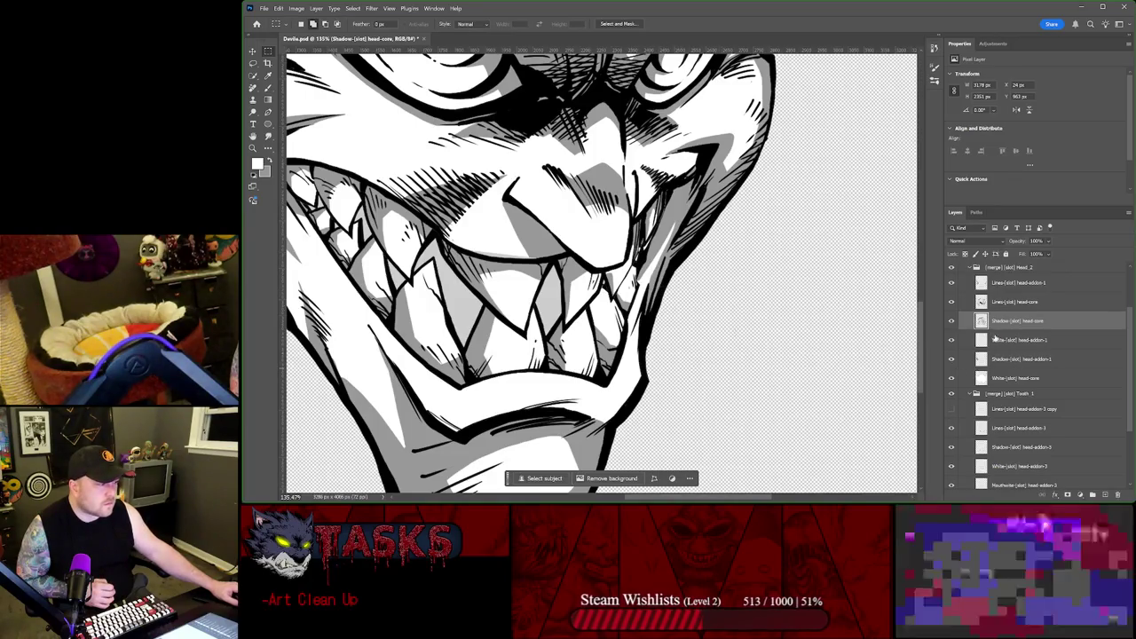
scroll(1025, 347, "up", 1)
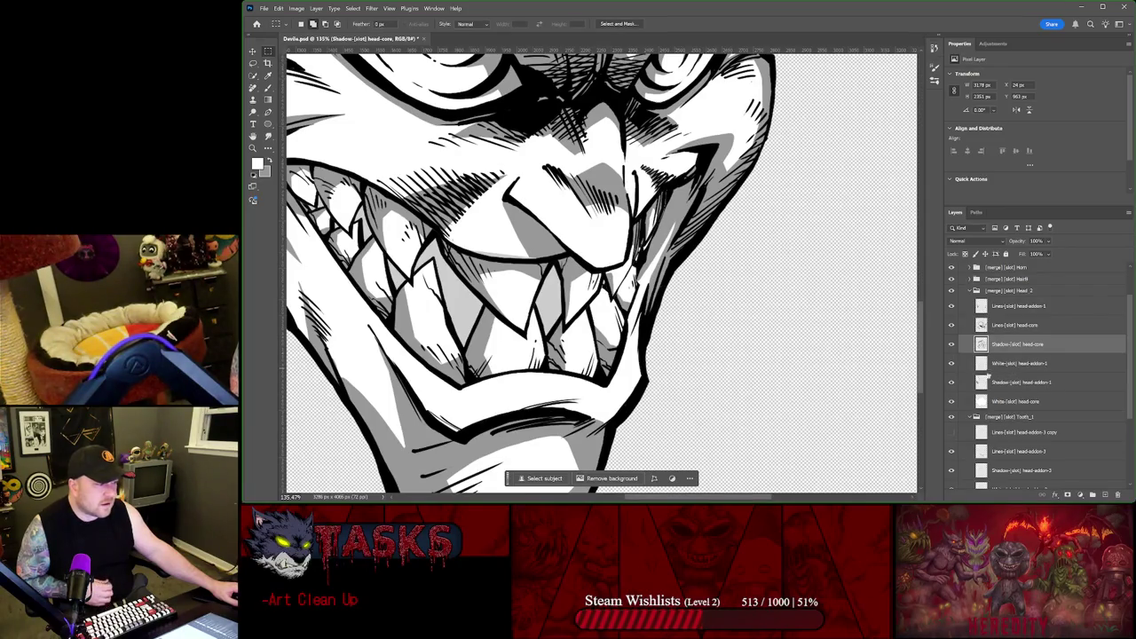
scroll(1005, 328, "up", 2)
left_click(968, 267)
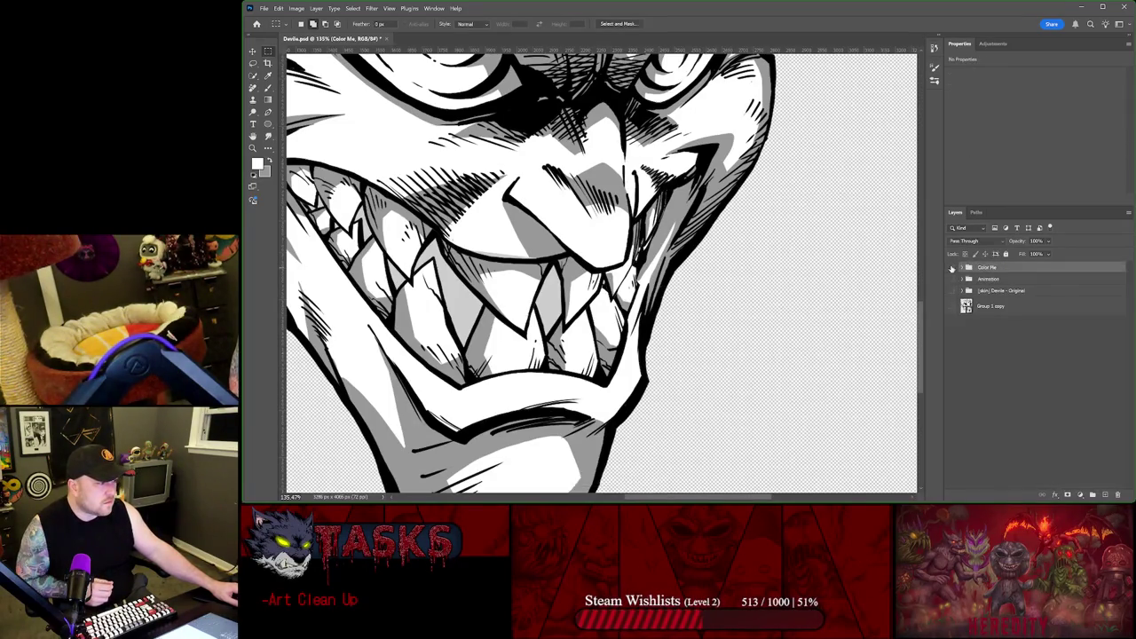
Step: Hide all top-level groups, then compare the Devile skin art with the Color Me and Animation groups
left_click_drag(952, 267, 950, 302)
left_click(951, 293)
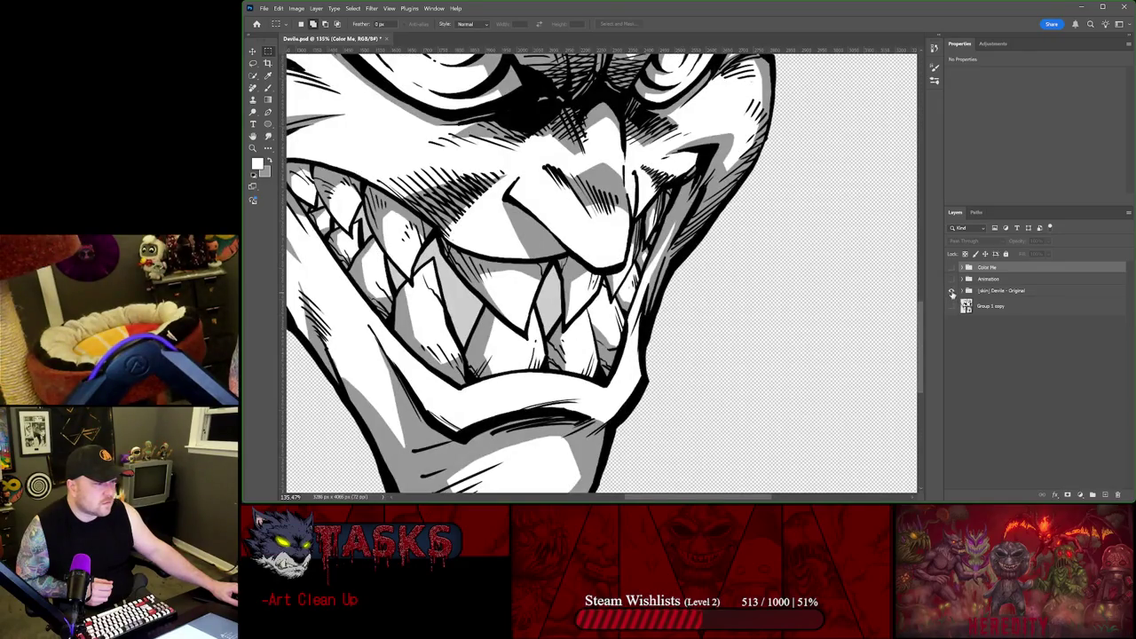
left_click(953, 268)
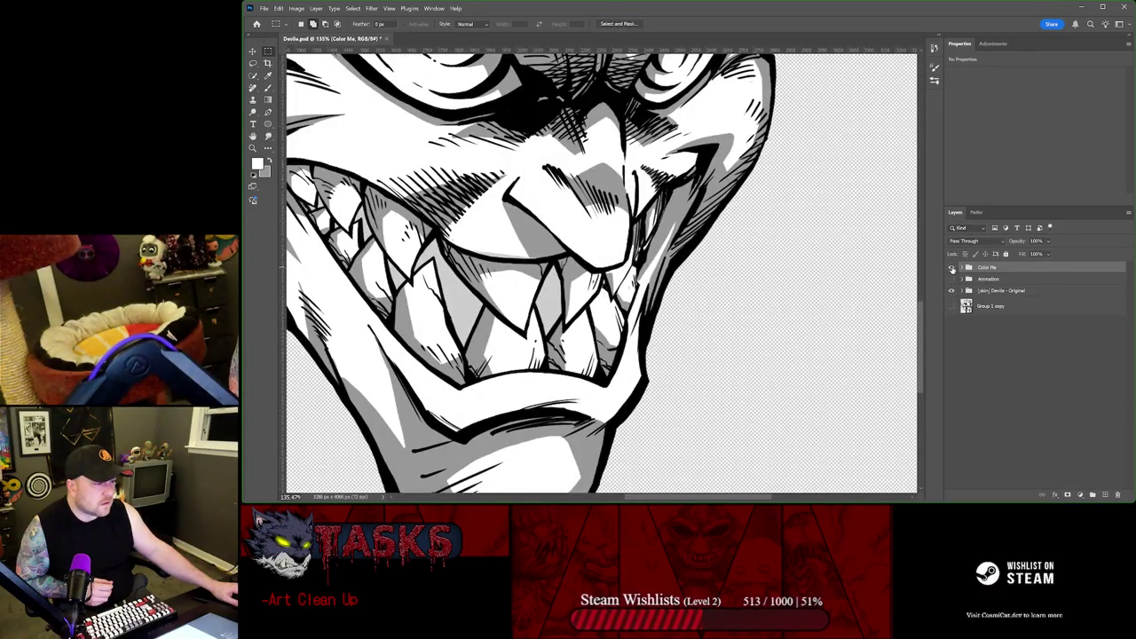
left_click(953, 268)
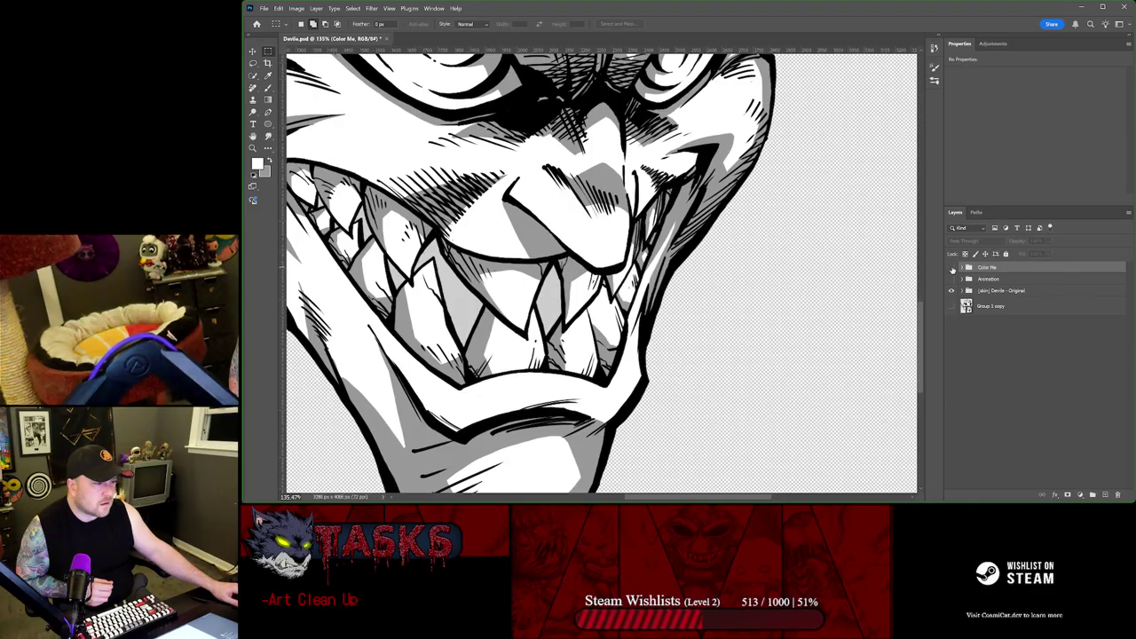
left_click(953, 278)
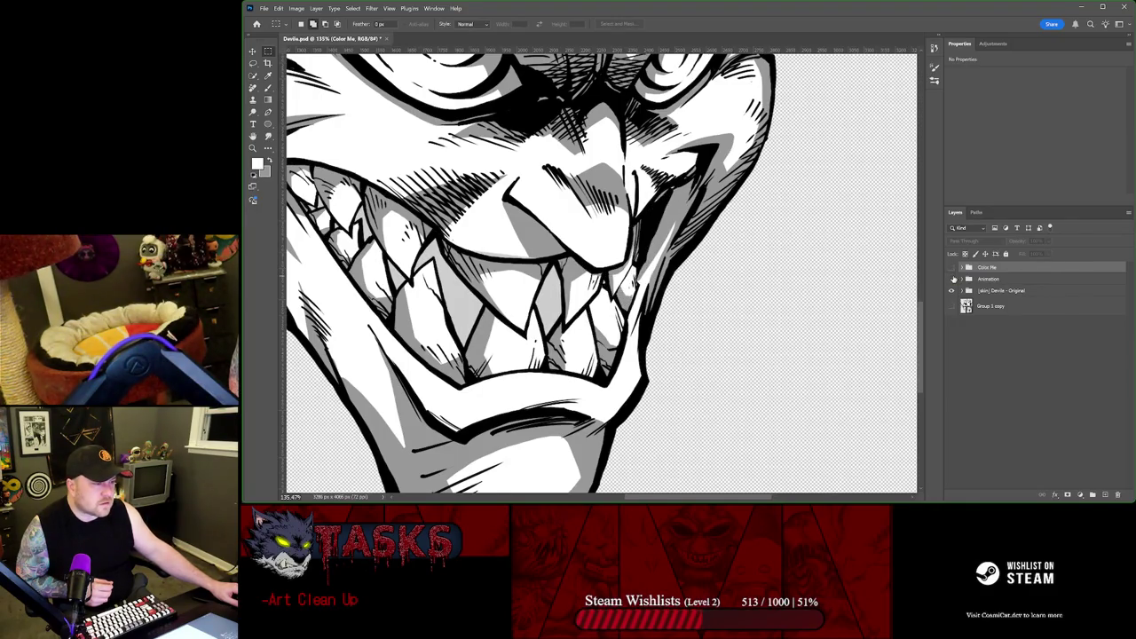
left_click(954, 278)
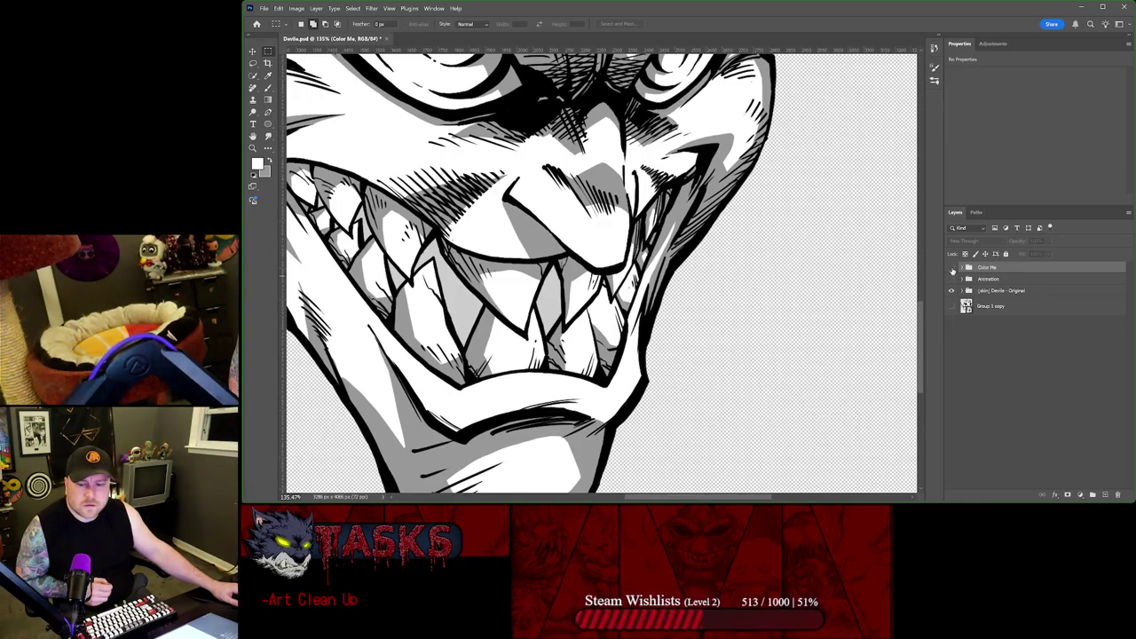
left_click(952, 268)
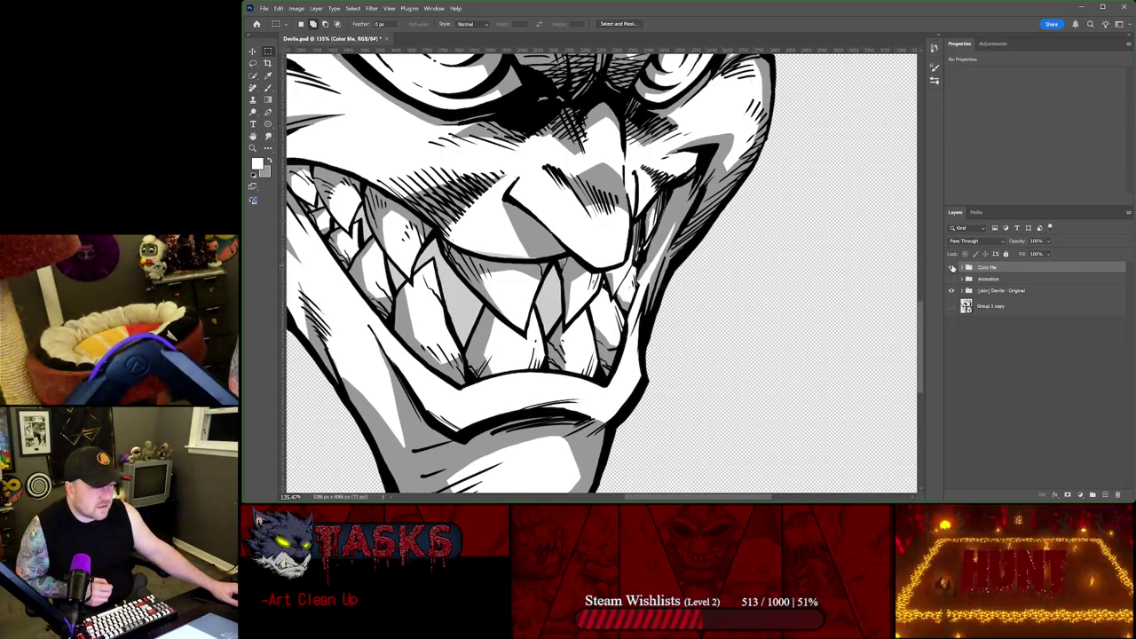
left_click(952, 268)
left_click(953, 268)
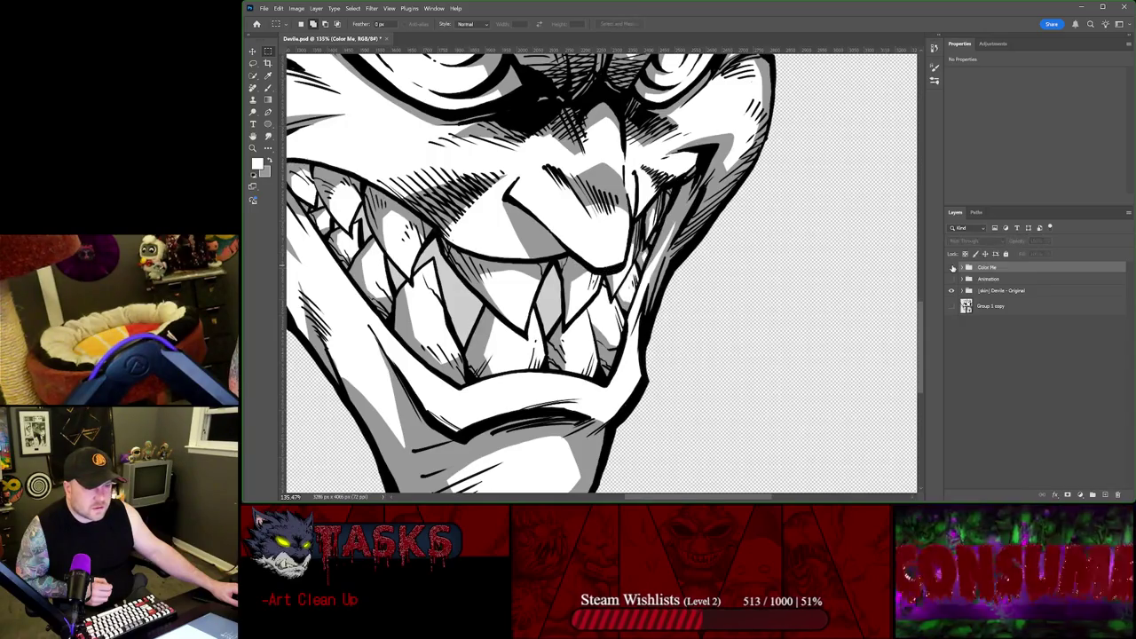
left_click(952, 267)
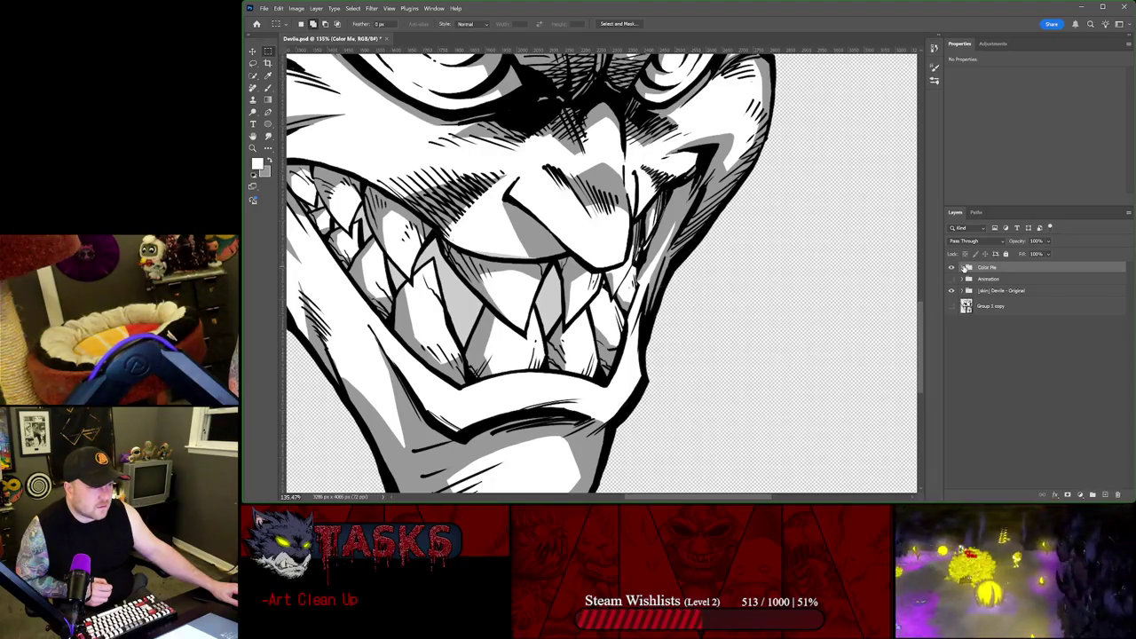
left_click(953, 267)
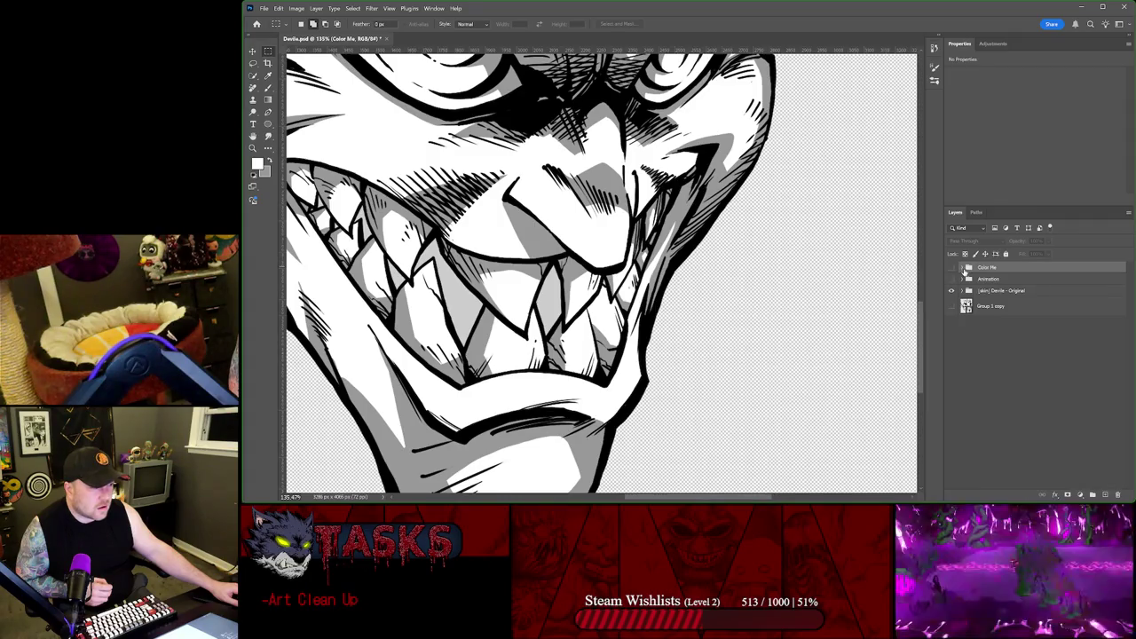
left_click(964, 267)
Step: Expand Color Me, compare the head with and without Shadow shading, and hide Head_2
left_click(977, 337)
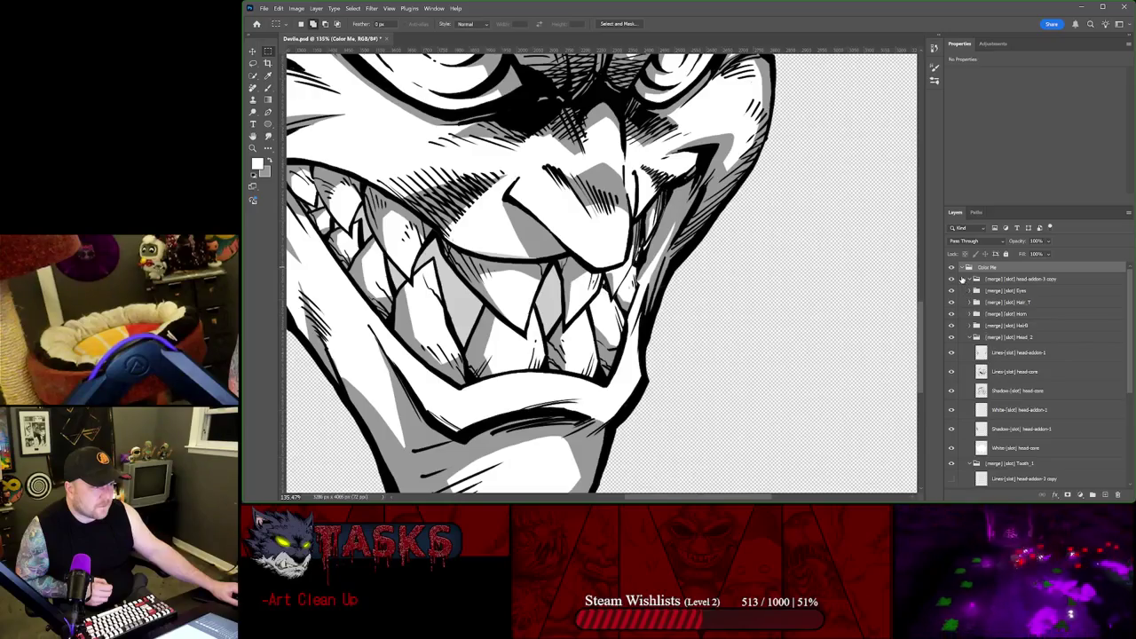
left_click(953, 268)
left_click(952, 268)
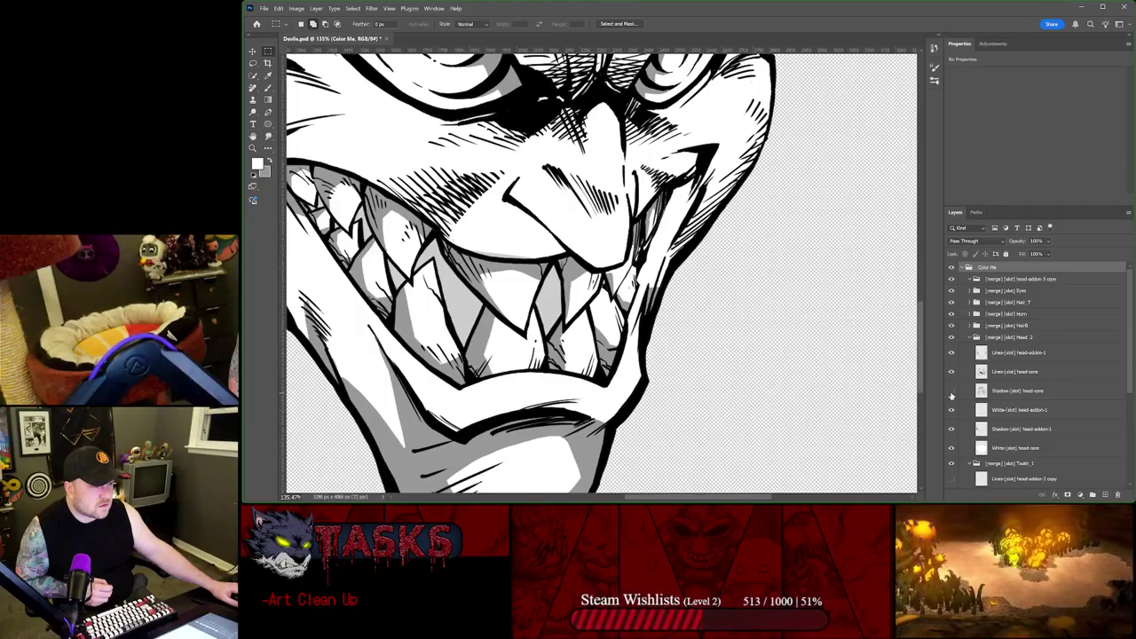
left_click(952, 392)
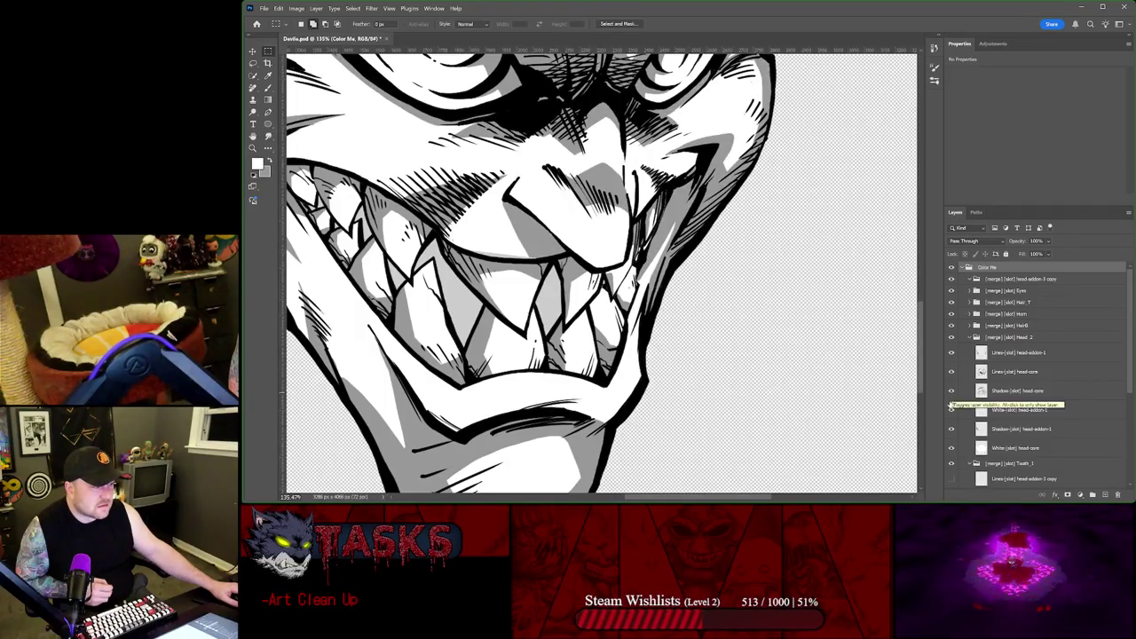
left_click(951, 392)
left_click(951, 337)
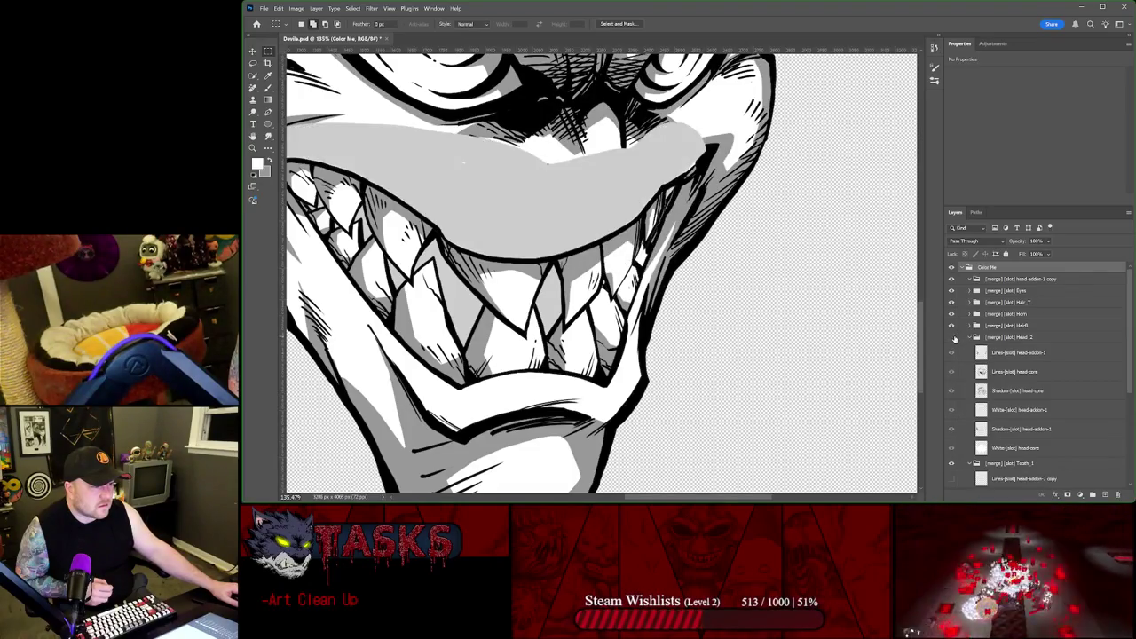
left_click(951, 337)
left_click(952, 337)
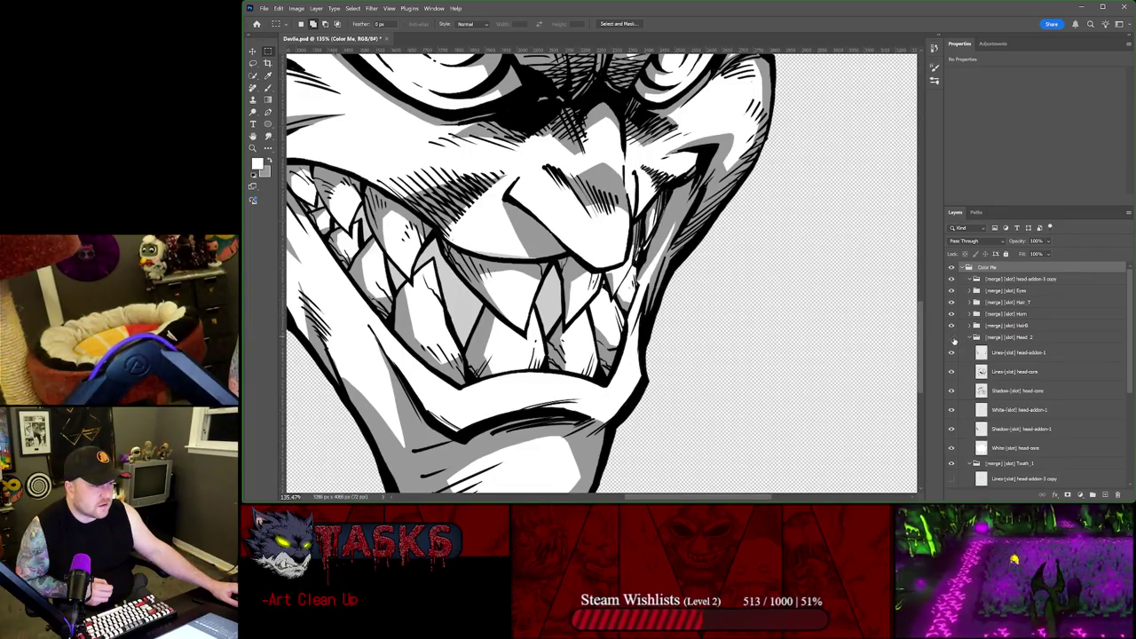
left_click(951, 338)
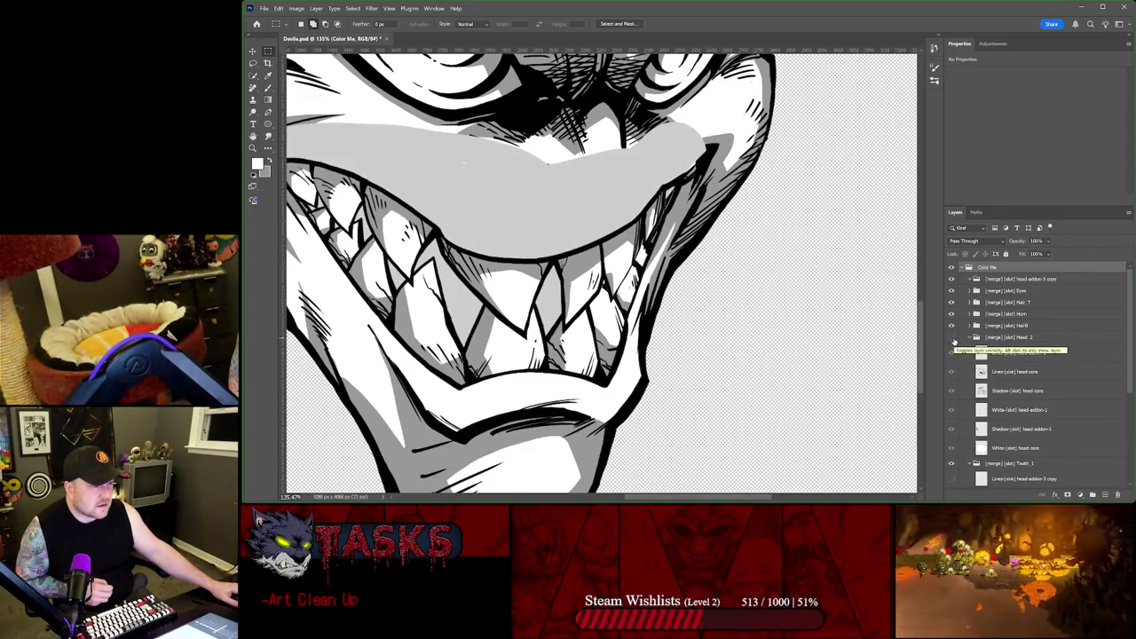
Step: Expand Tooth_2 and select its Lines, Shadow and White layers
scroll(1012, 430, "down", 3)
scroll(994, 427, "down", 2)
left_click(969, 410)
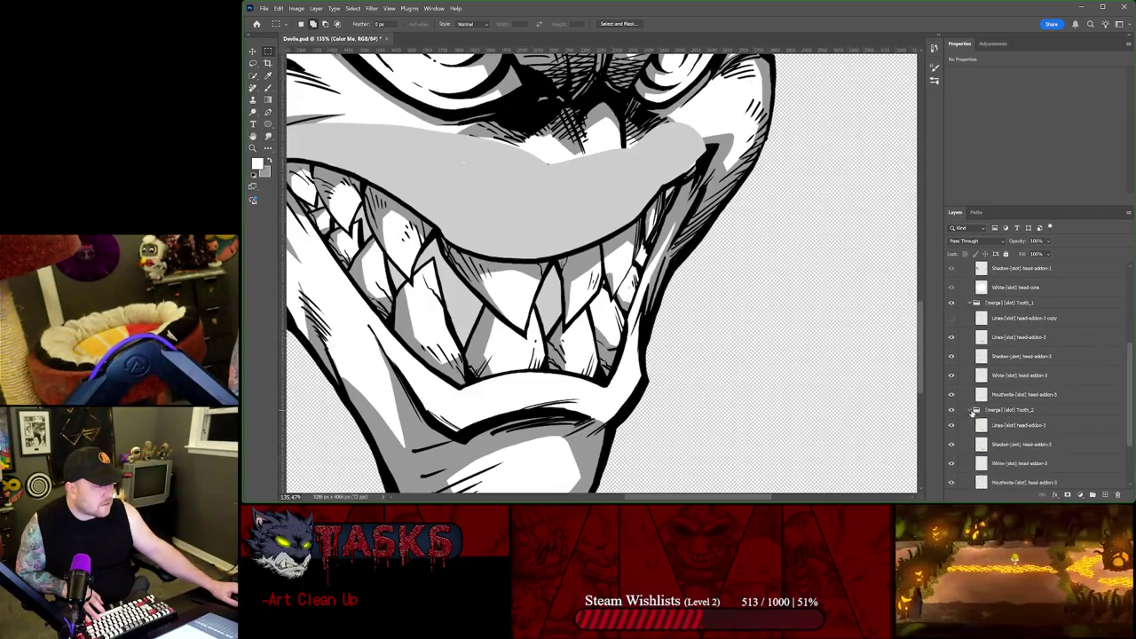
scroll(1000, 419, "down", 2)
left_click(1019, 416)
left_click(1021, 380, "shift")
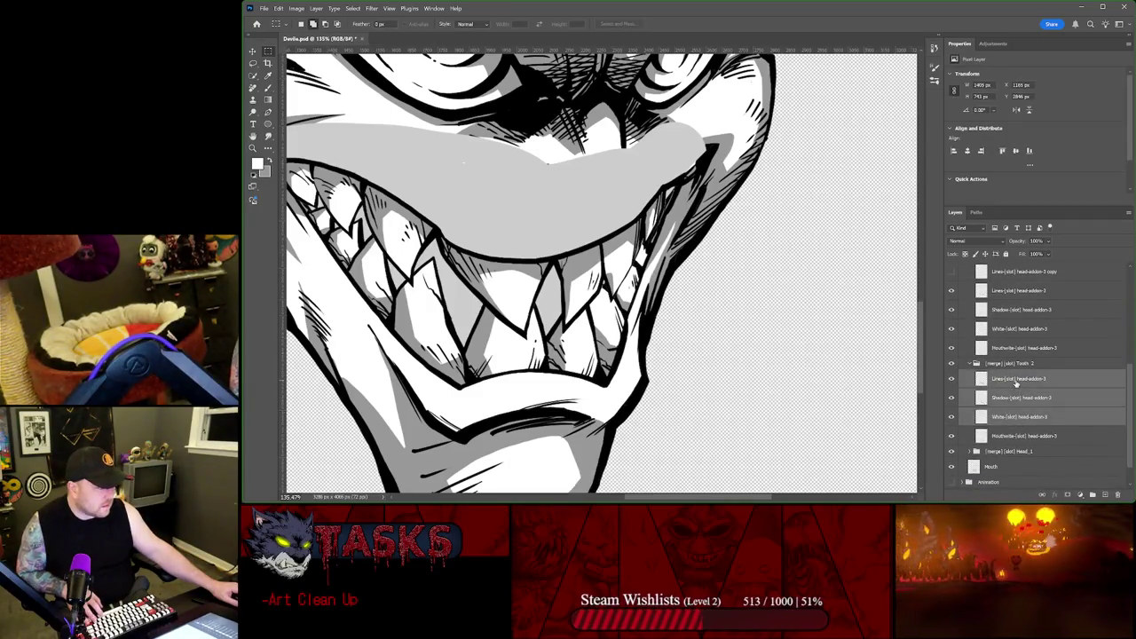
Step: Duplicate Tooth_2's three layers, merge the copies, and load the merged teeth as a selection
key("ctrl+j")
right_click(1021, 382)
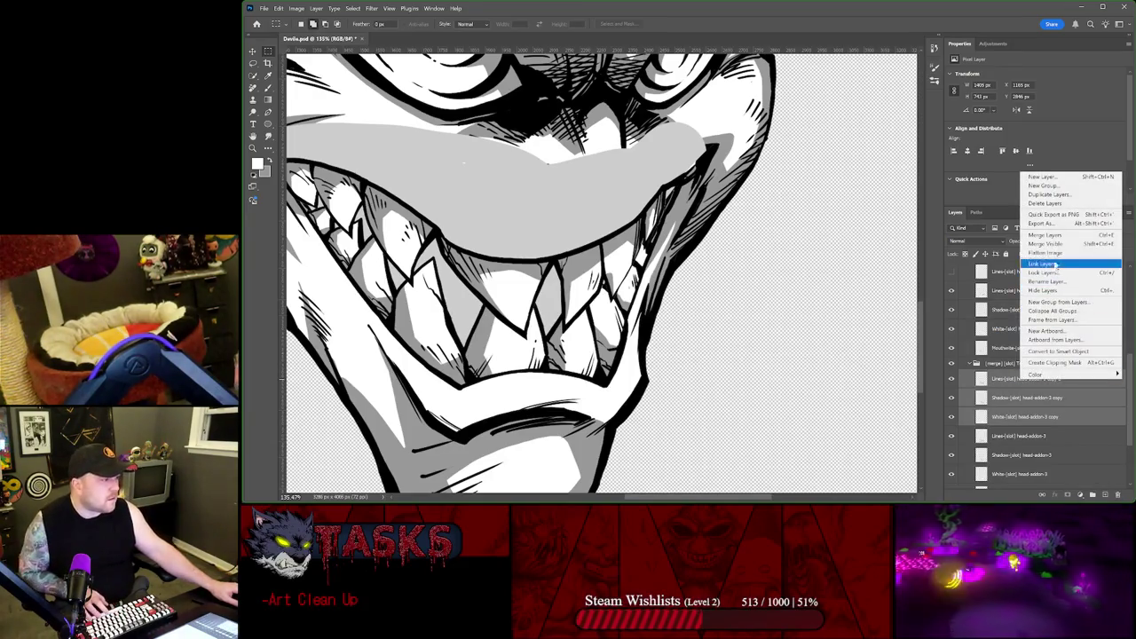
left_click(1043, 238)
left_click(982, 379, "ctrl")
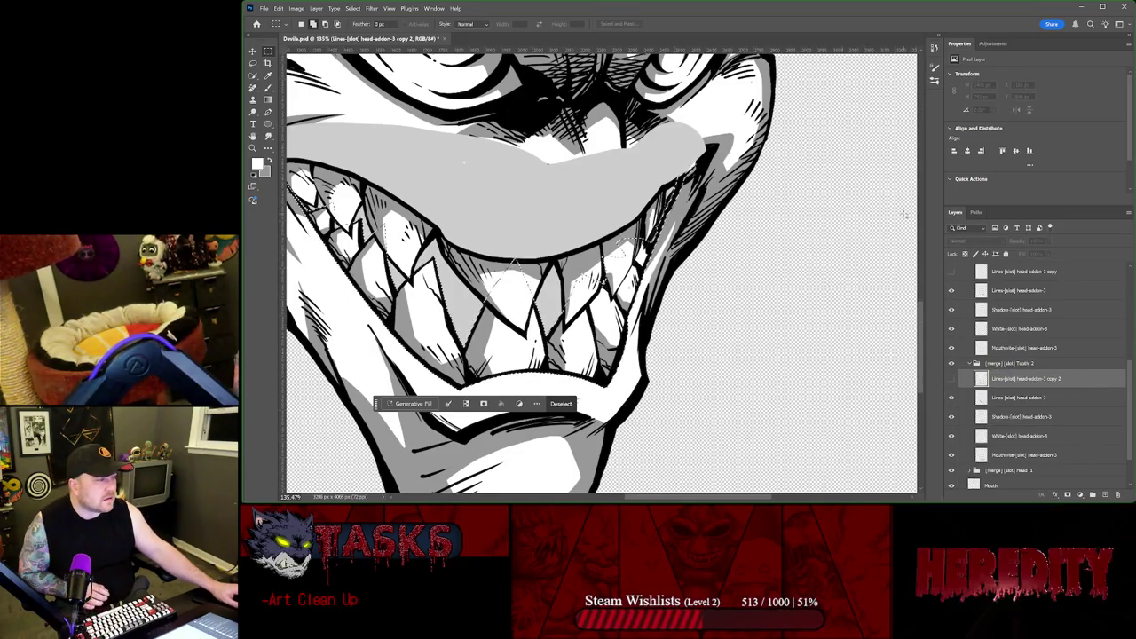
scroll(1008, 316, "up", 3)
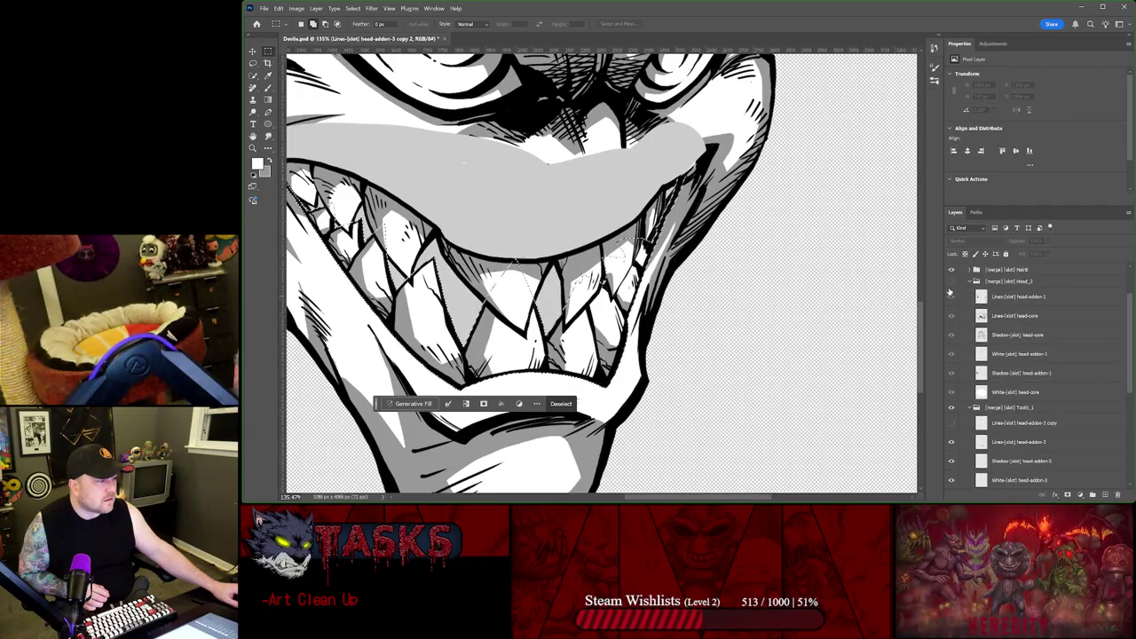
Step: Show Head_2, trim its Lines, Shadow and White layers inside the teeth selection, then deselect
left_click(951, 282)
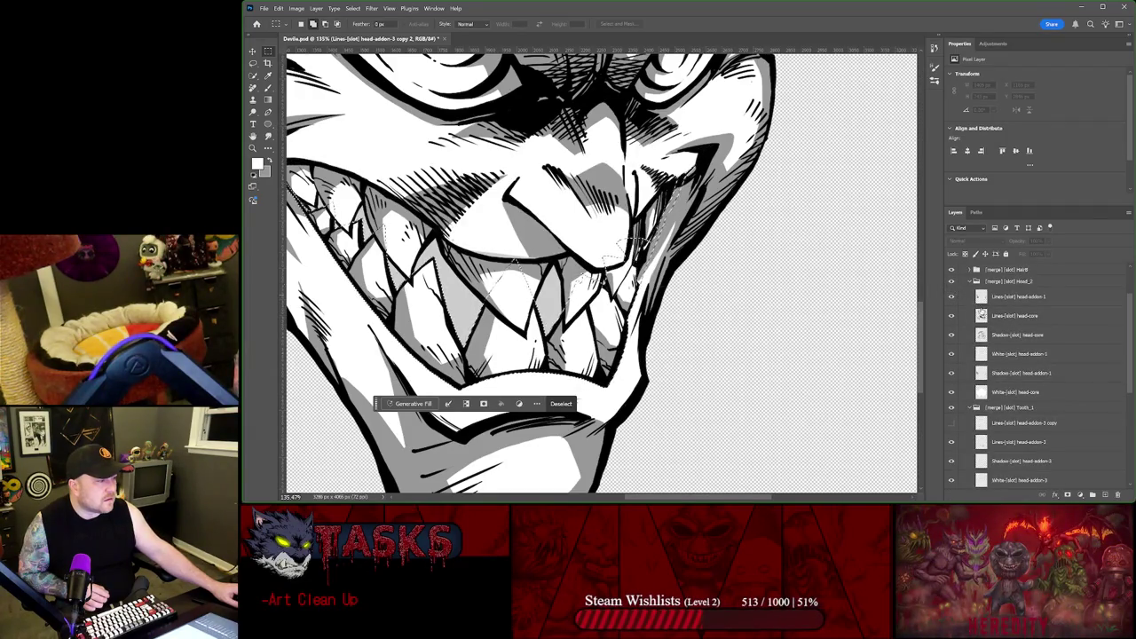
left_click(1005, 302)
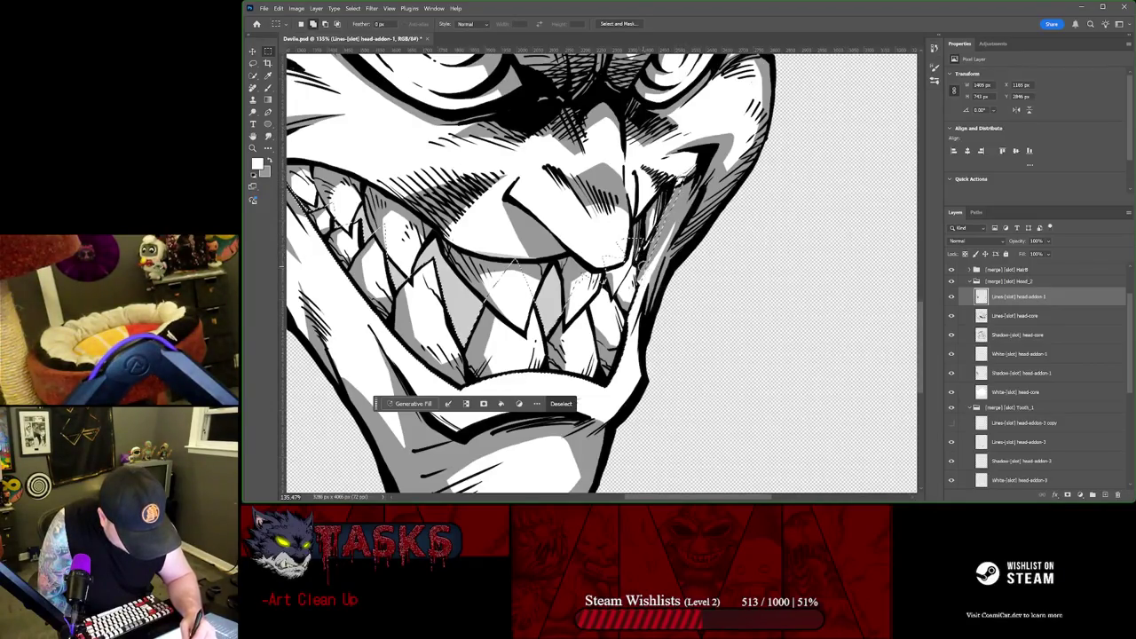
key("alt+bracketleft")
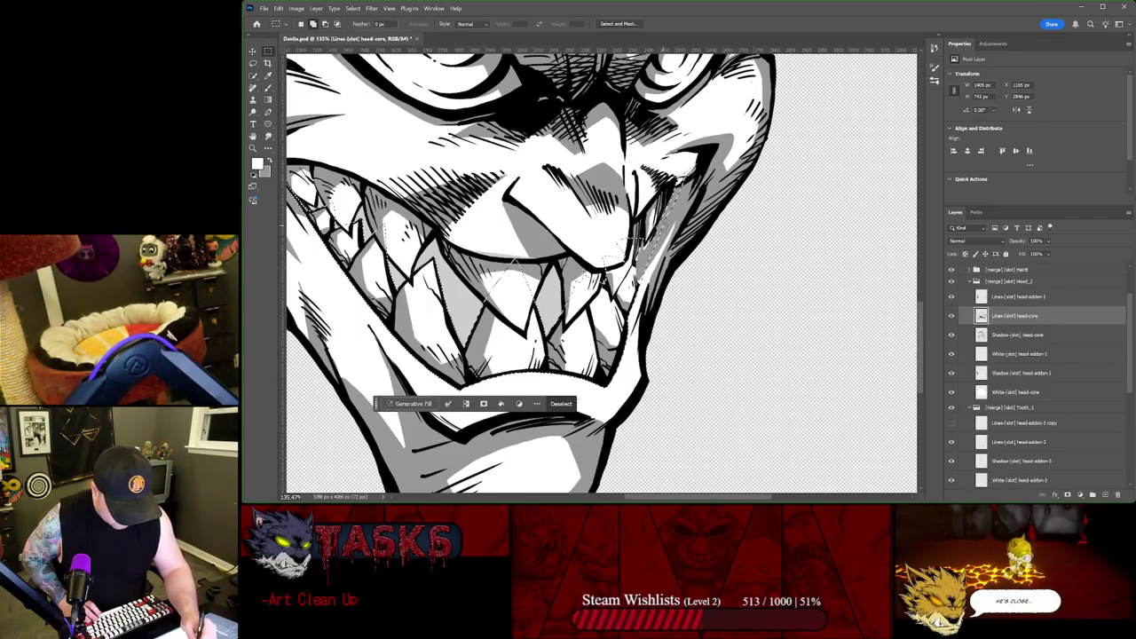
left_click(1012, 336)
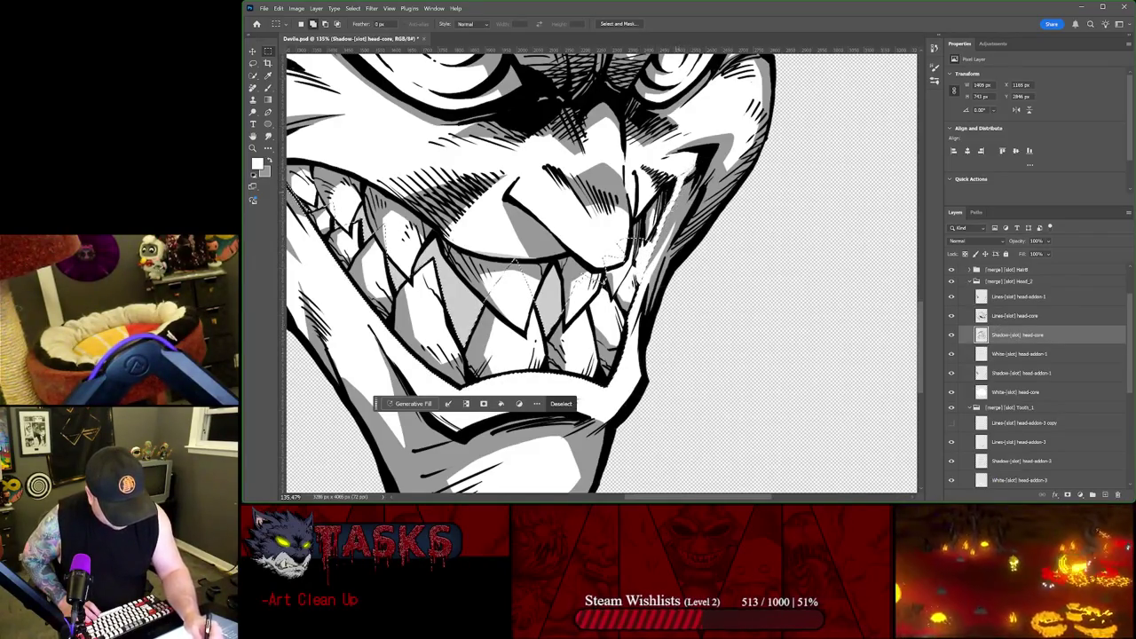
left_click(1015, 353)
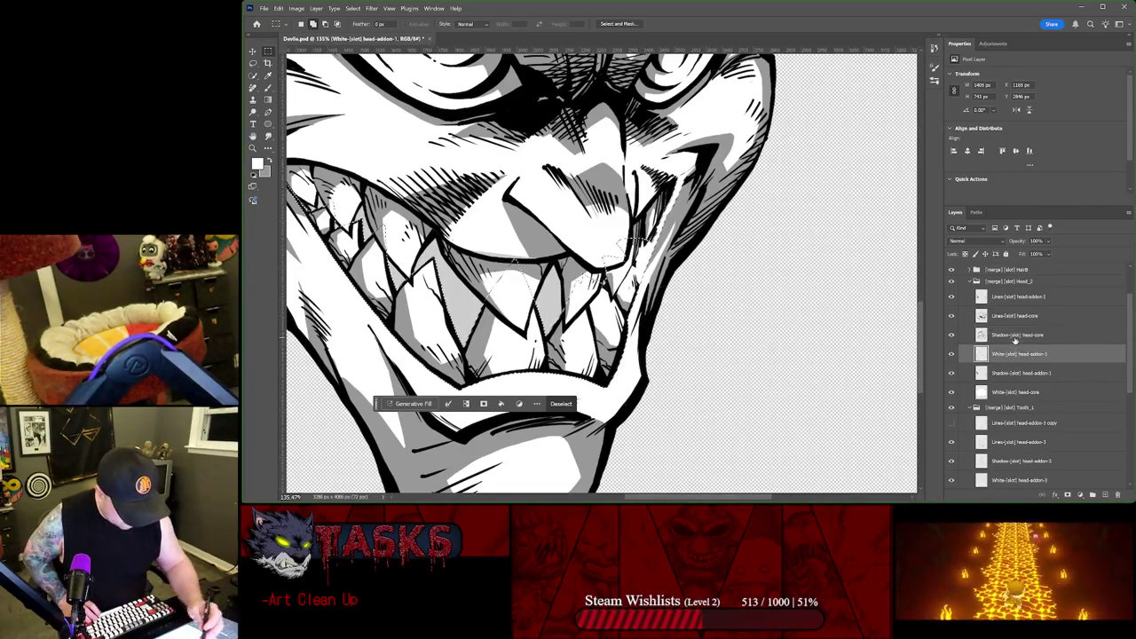
left_click(1016, 391)
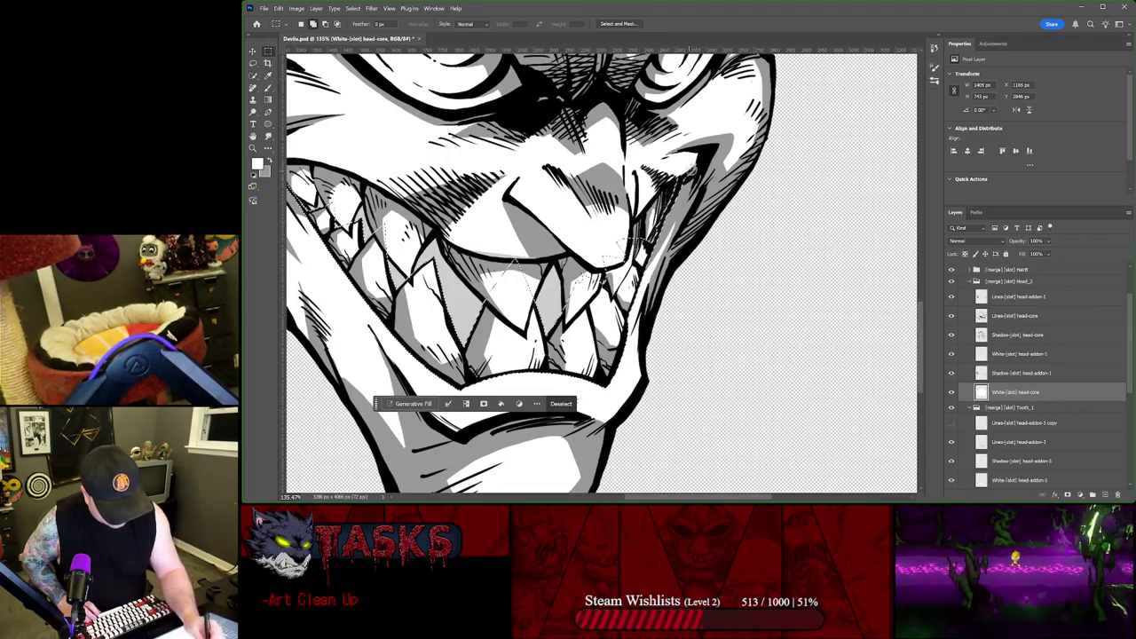
key("alt+bracketright")
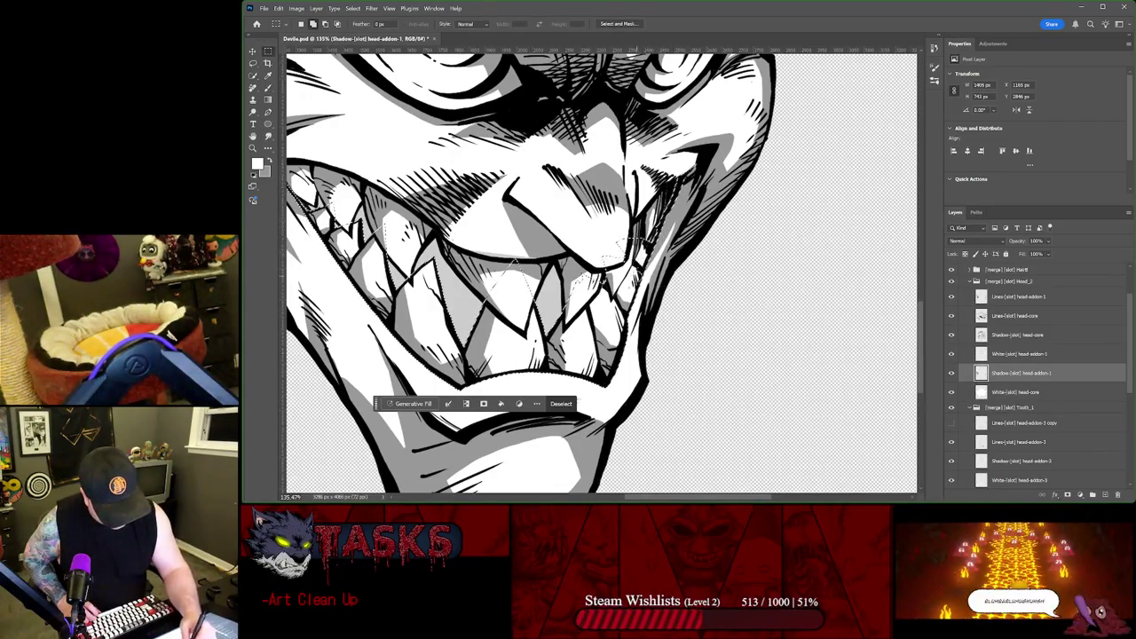
key("ctrl+d")
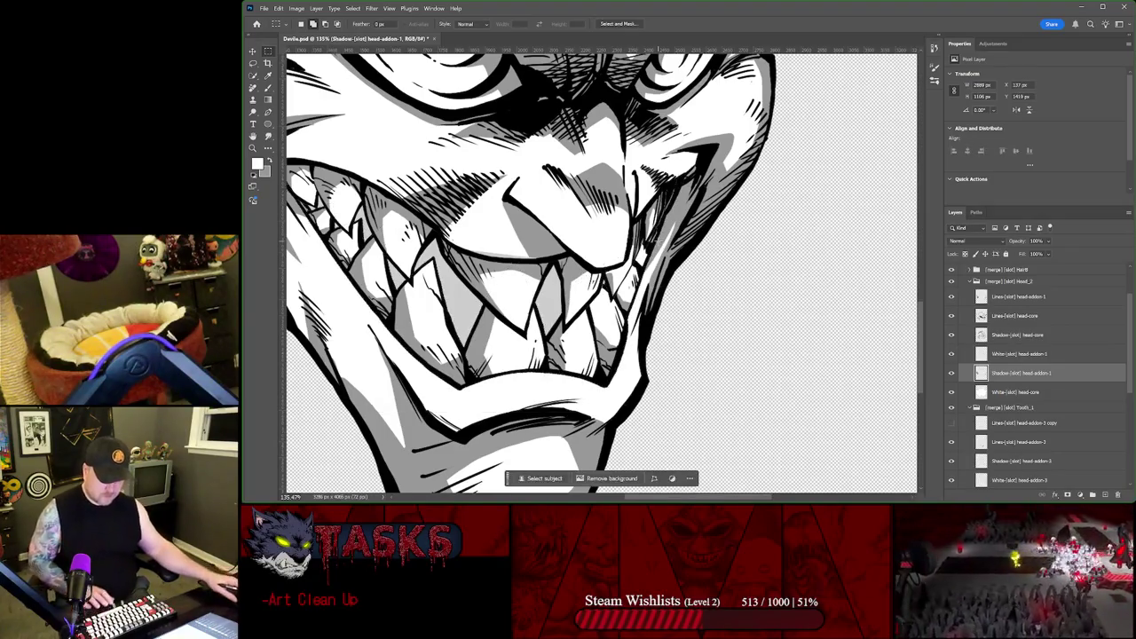
Step: Zoom out and toggle Color Me to check the lower face, then collapse and re-expand it
key("ctrl+minus")
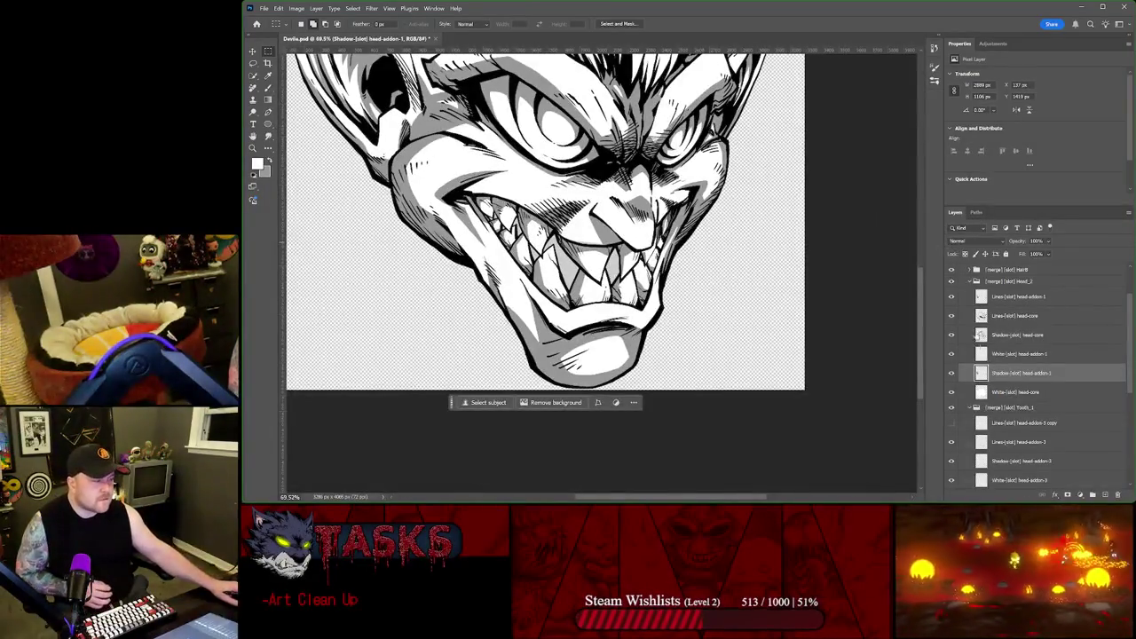
scroll(963, 278, "up", 3)
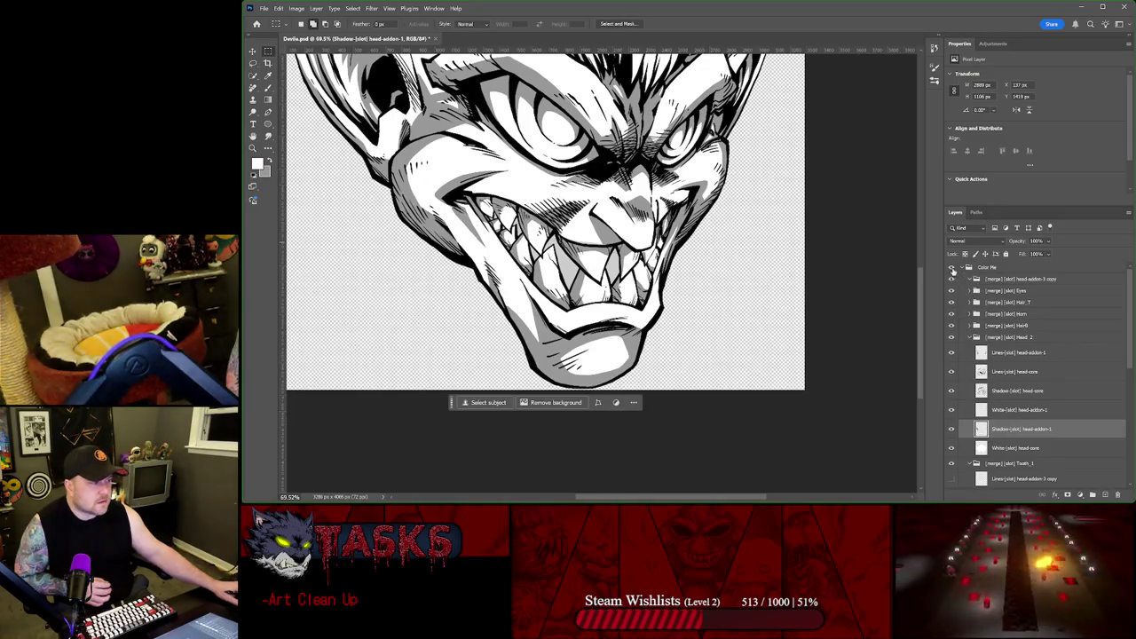
left_click(951, 267)
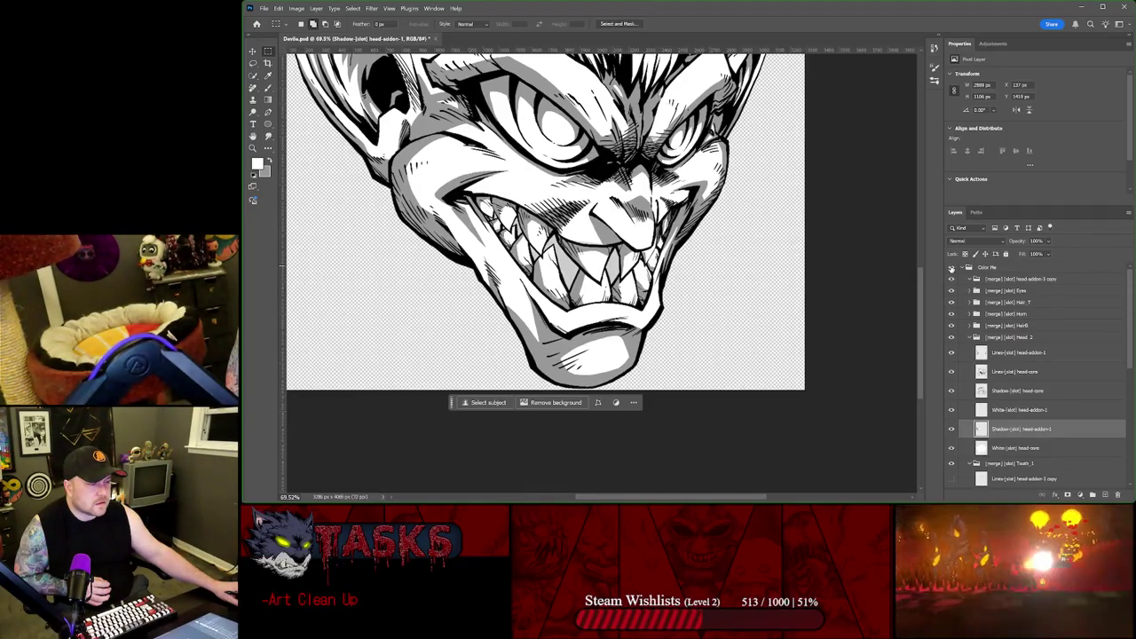
left_click(952, 267)
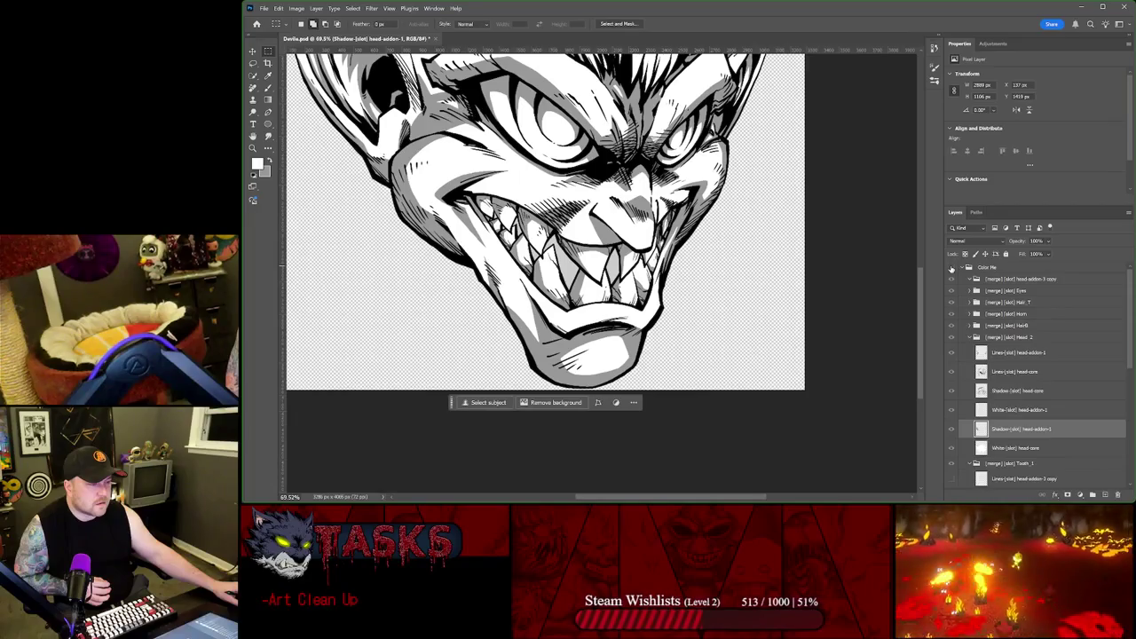
left_click(952, 267)
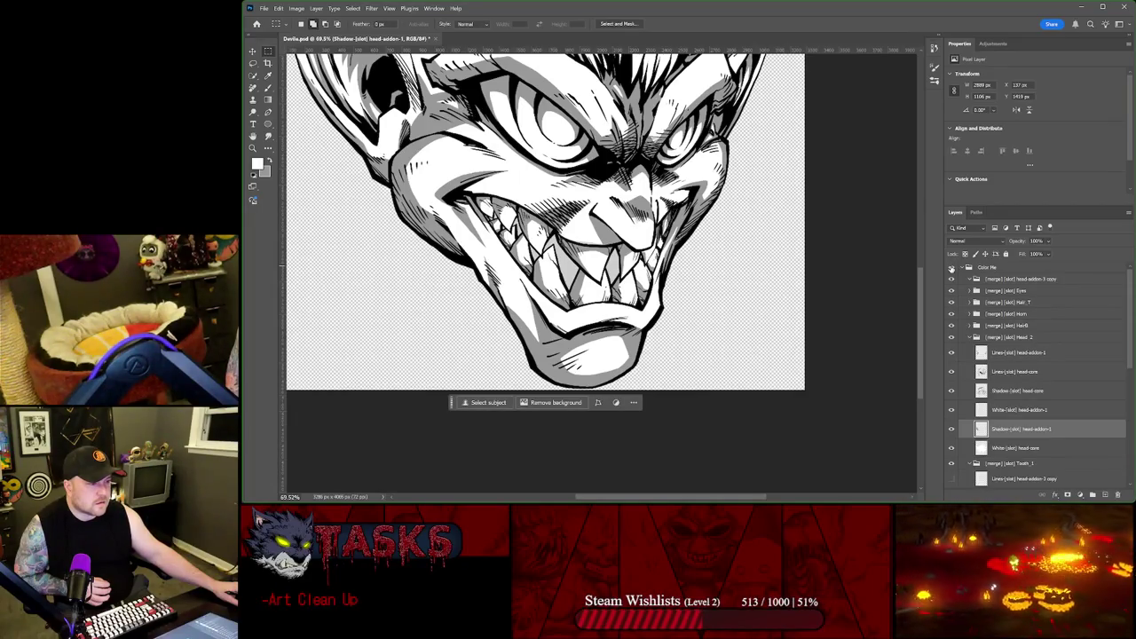
left_click(952, 267)
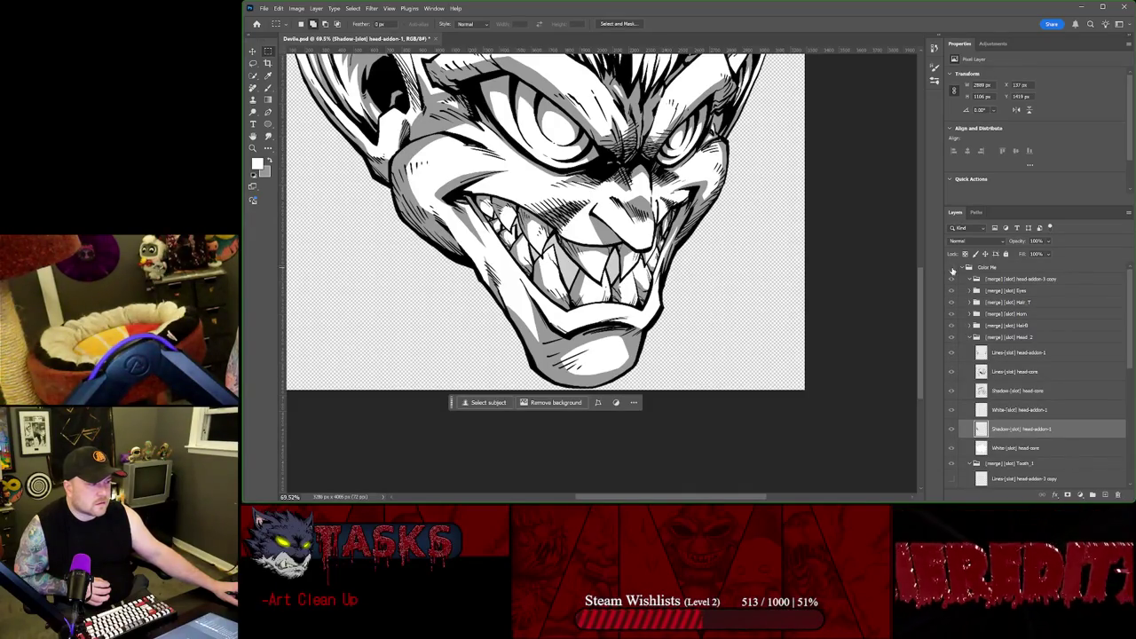
left_click(963, 269)
left_click(963, 268)
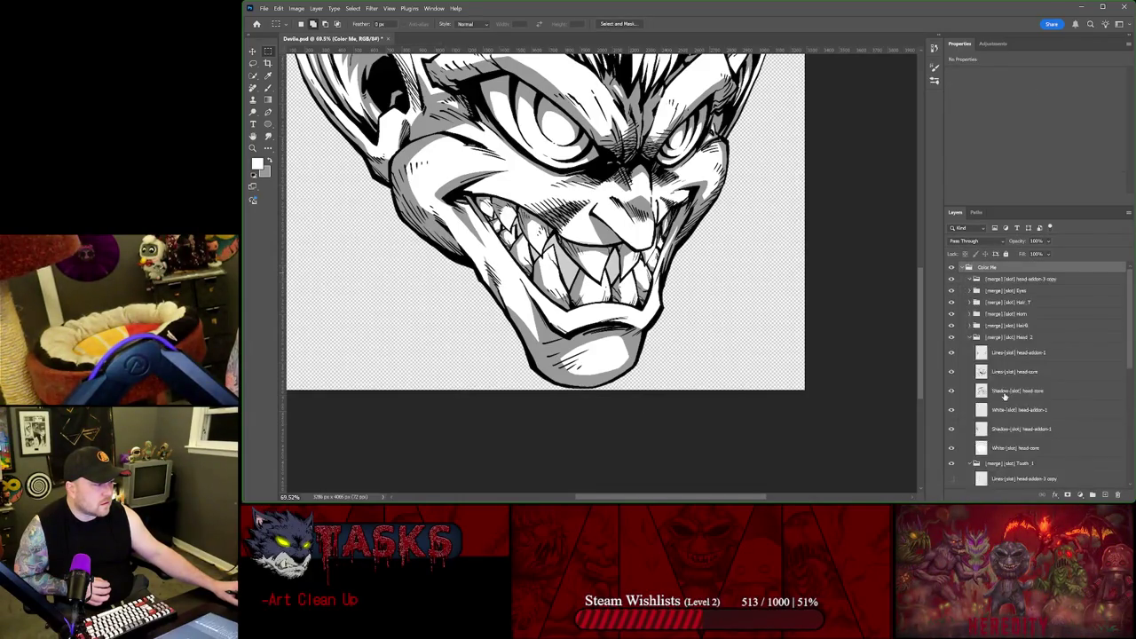
Step: Expand Tooth_1 and delete the merged Lines copy 2 layer from Tooth_2
left_click(969, 429)
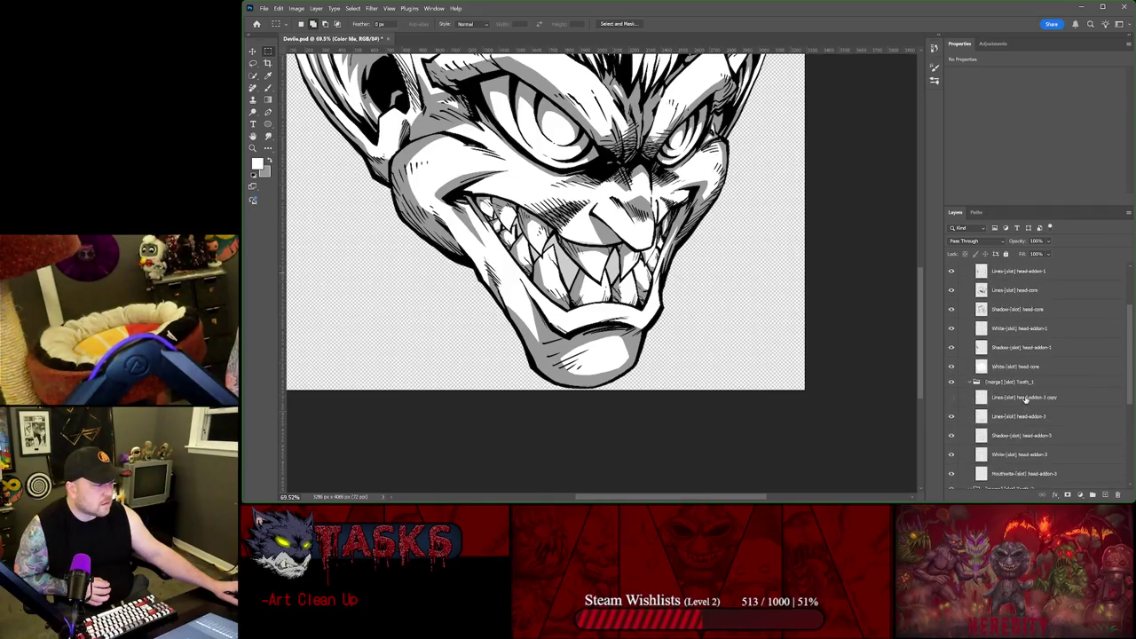
left_click(1021, 398)
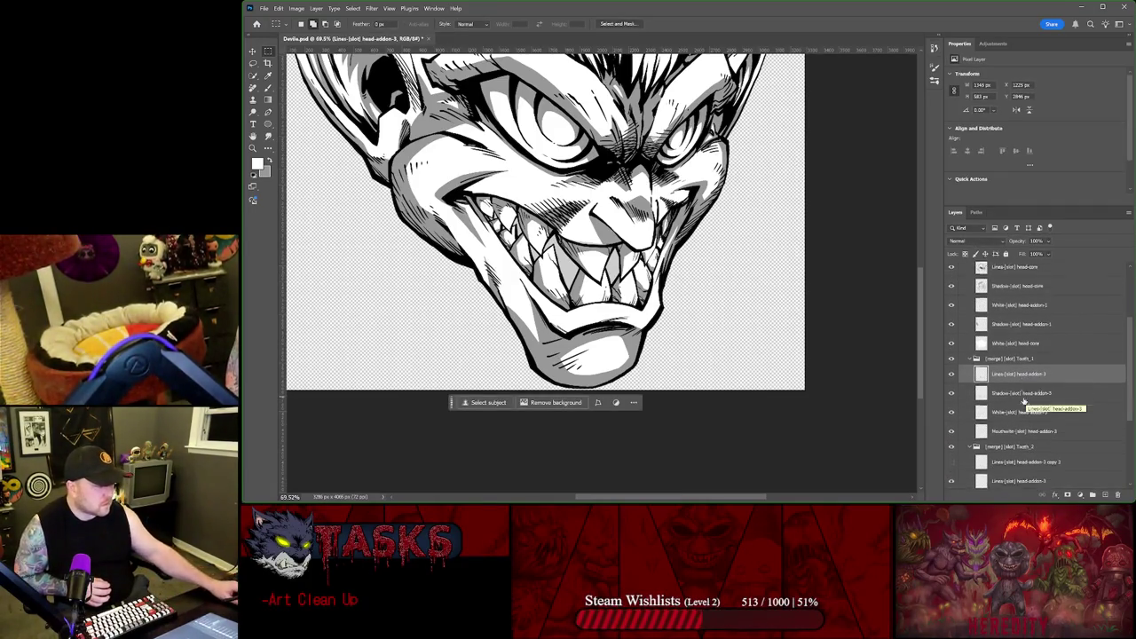
scroll(1025, 400, "down", 1)
left_click(1020, 439)
key("Delete")
Step: Hide the Tooth_2 and Tooth_1 groups and briefly toggle Head_2 to compare
scroll(1019, 391, "down", 1)
scroll(1019, 388, "down", 1)
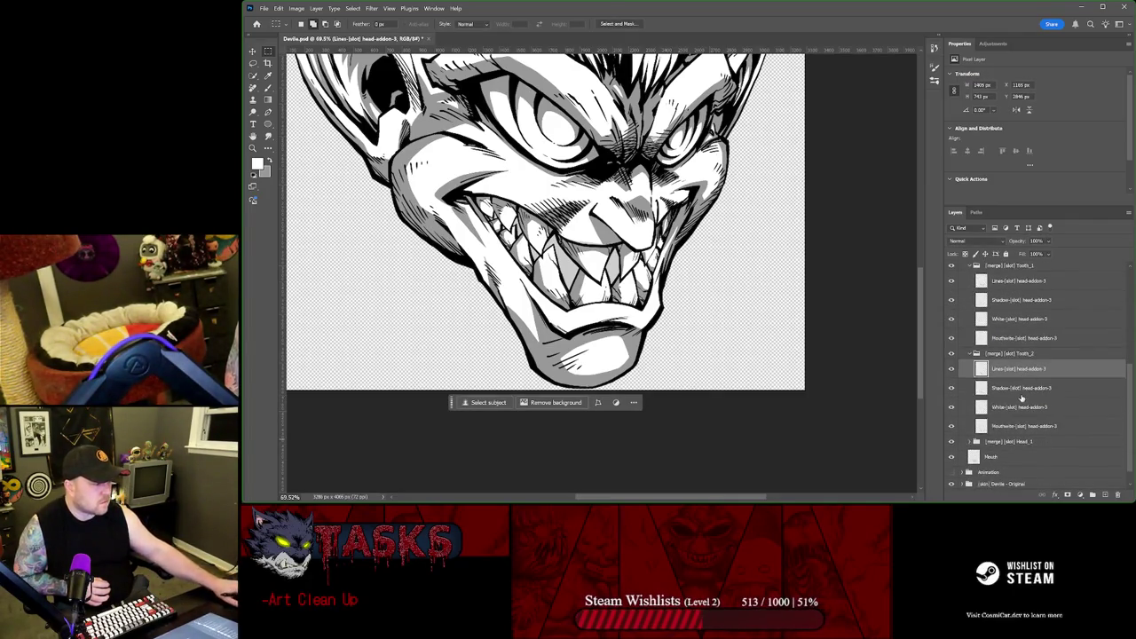
left_click(952, 355)
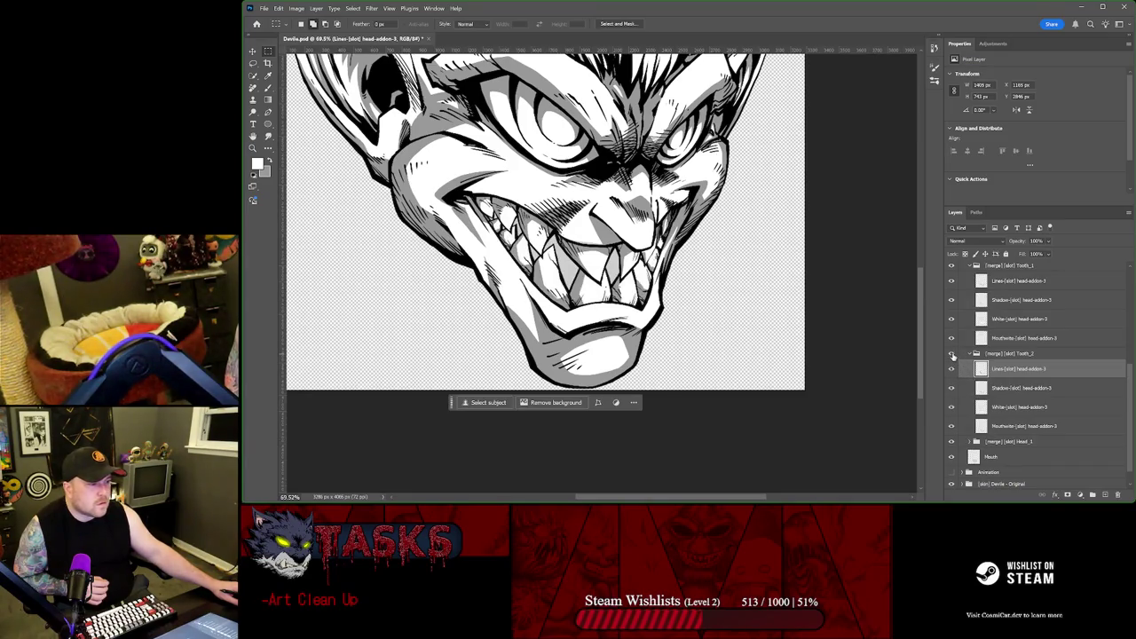
scroll(960, 337, "up", 1)
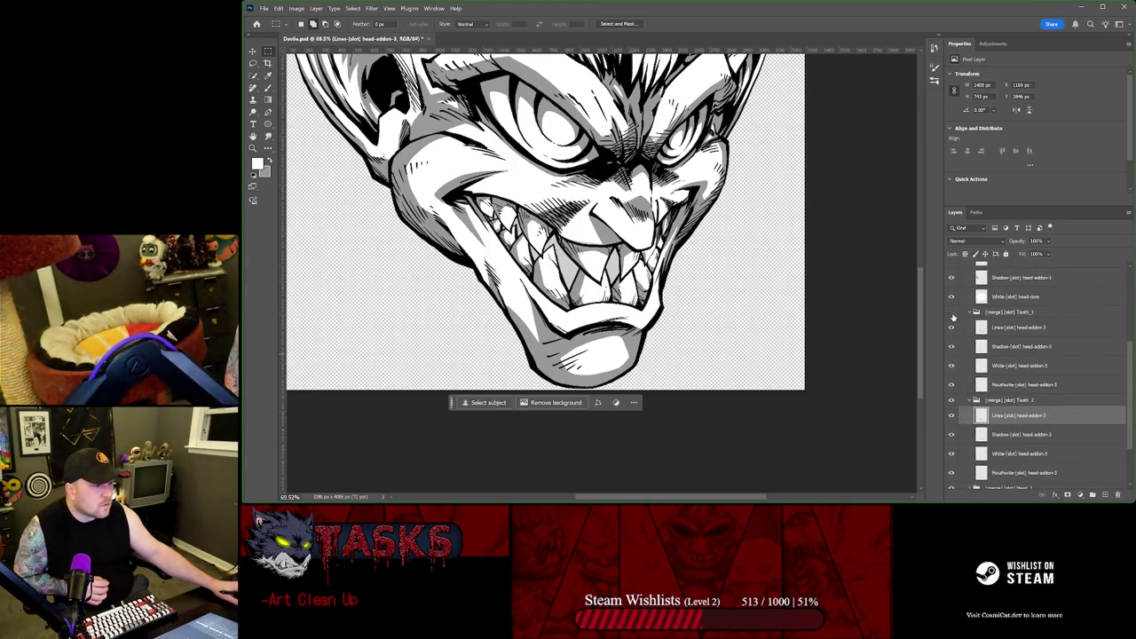
left_click(953, 315)
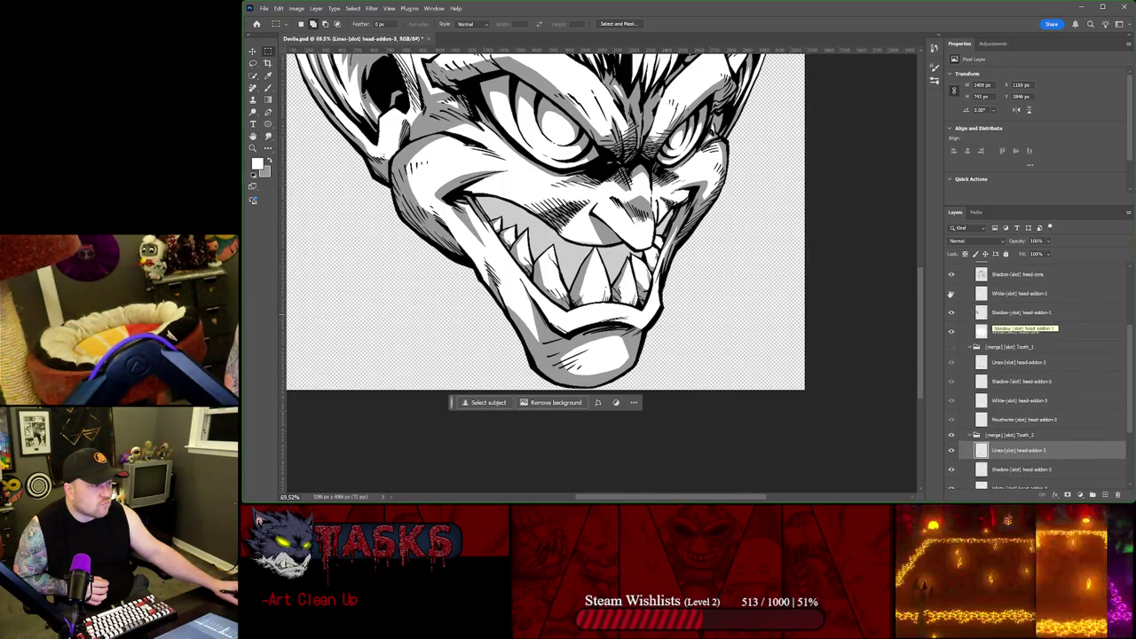
scroll(968, 311, "up", 3)
left_click(951, 303)
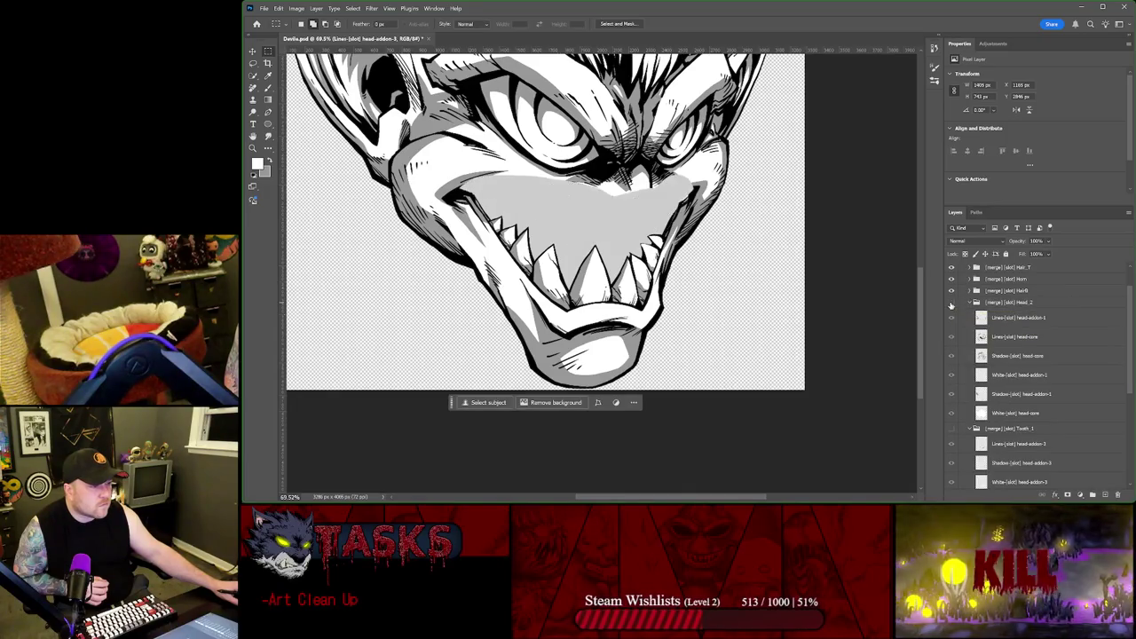
left_click(951, 303)
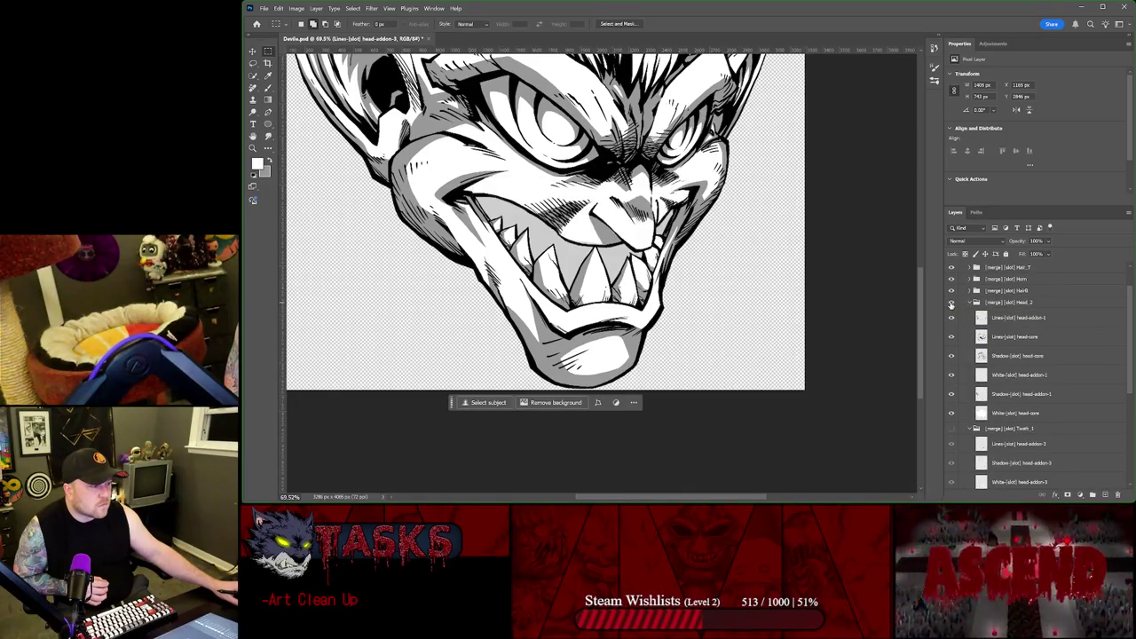
Step: Select Tooth_2's Shadow-[slot] head-addon-3 layer and zoom onto the right mouth corner
scroll(967, 337, "down", 1)
scroll(972, 355, "down", 2)
scroll(981, 379, "down", 2)
scroll(982, 364, "up", 1)
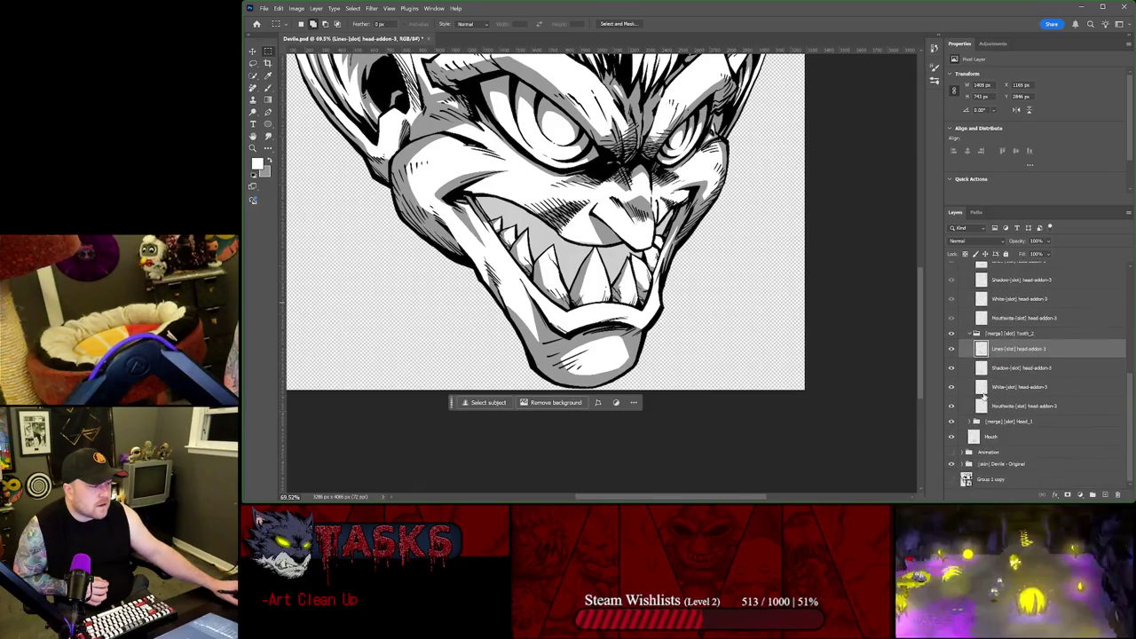
scroll(983, 320, "up", 1)
scroll(982, 276, "up", 1)
scroll(981, 269, "up", 2)
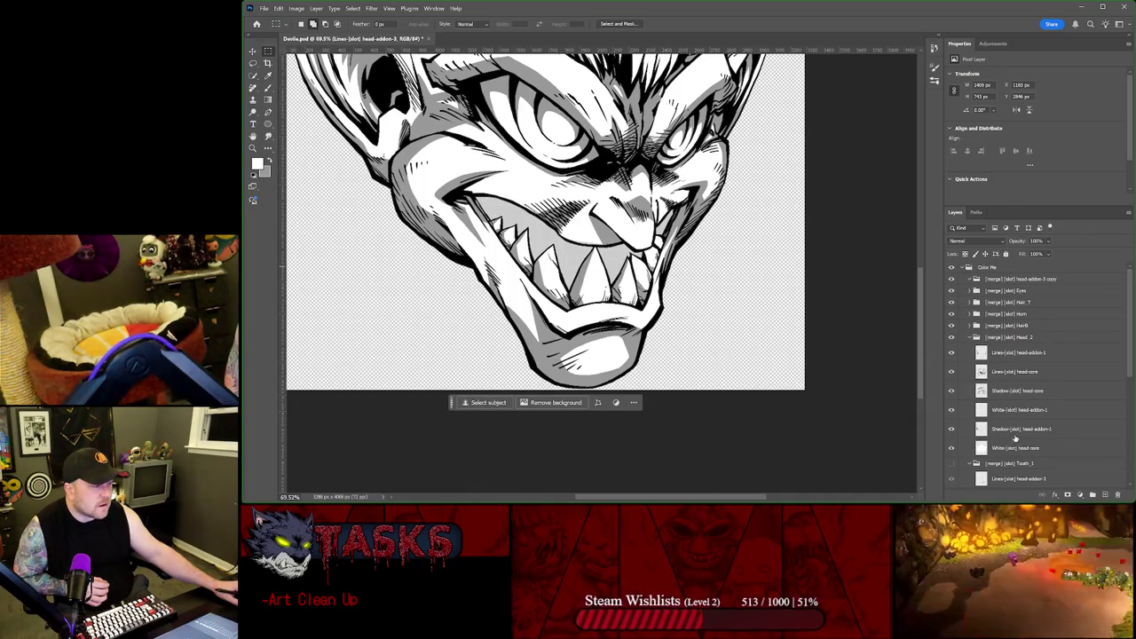
scroll(1008, 390, "down", 1)
scroll(1021, 422, "down", 1)
scroll(1028, 430, "down", 2)
scroll(1030, 431, "down", 2)
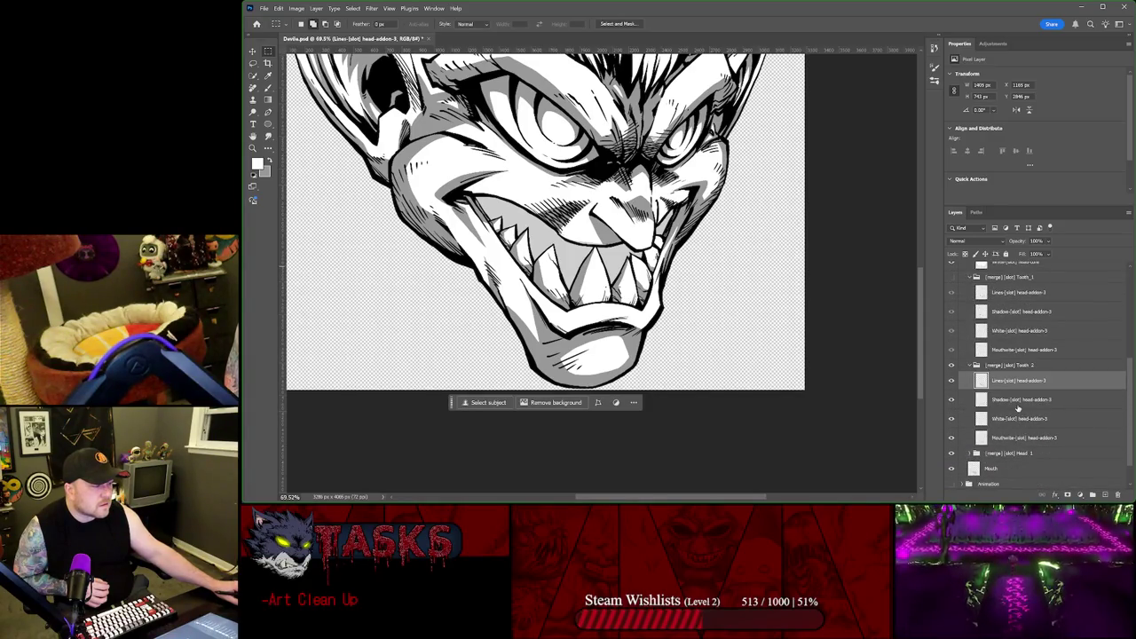
left_click(1020, 399)
scroll(668, 238, "up", 2)
scroll(669, 238, "up", 2)
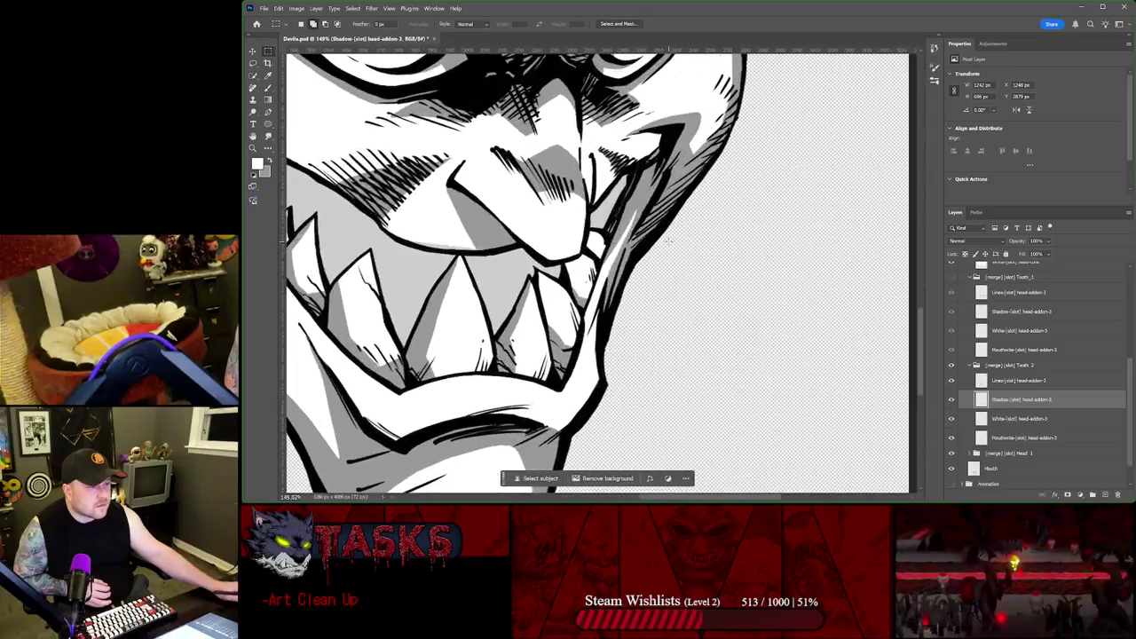
Step: Paint sampled gray over the white strips beside the mouth-corner line with the Mixer Brush
scroll(668, 237, "up", 3)
scroll(577, 244, "up", 2)
scroll(507, 250, "up", 2)
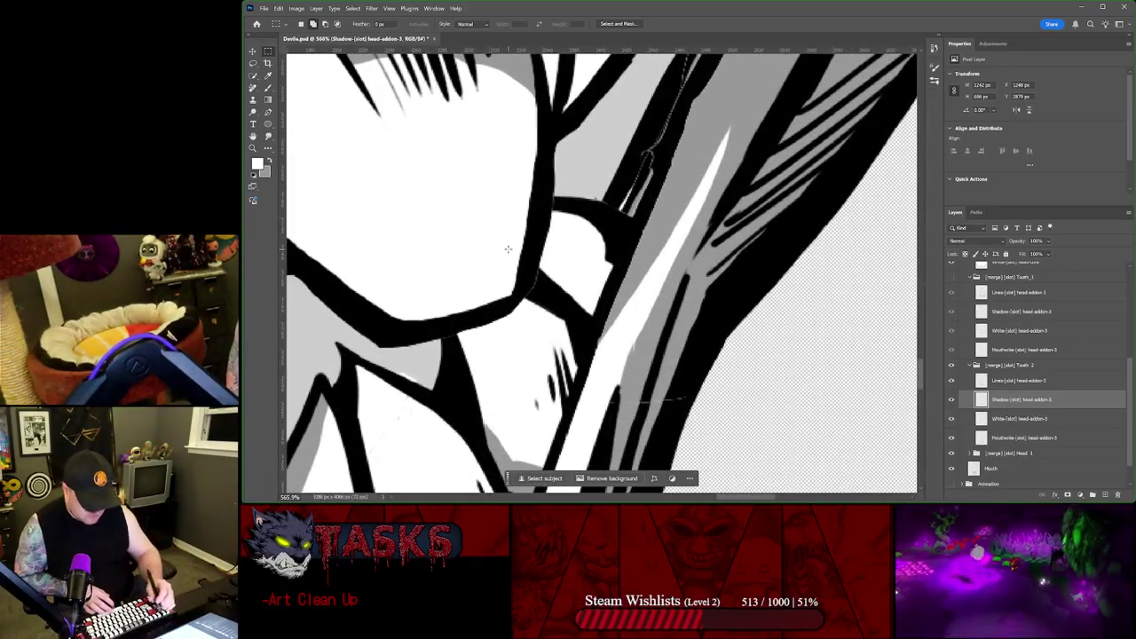
key("b")
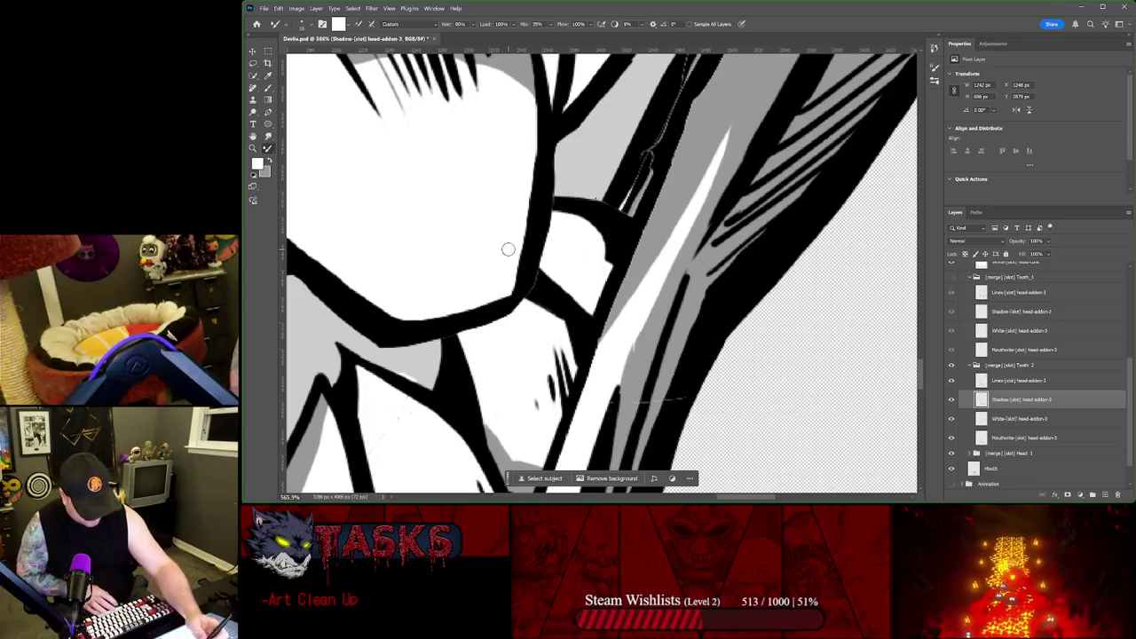
left_click(663, 237, "alt")
mouse_move(591, 313)
left_mouse_down()
mouse_move(550, 276)
mouse_move(556, 201)
left_mouse_up()
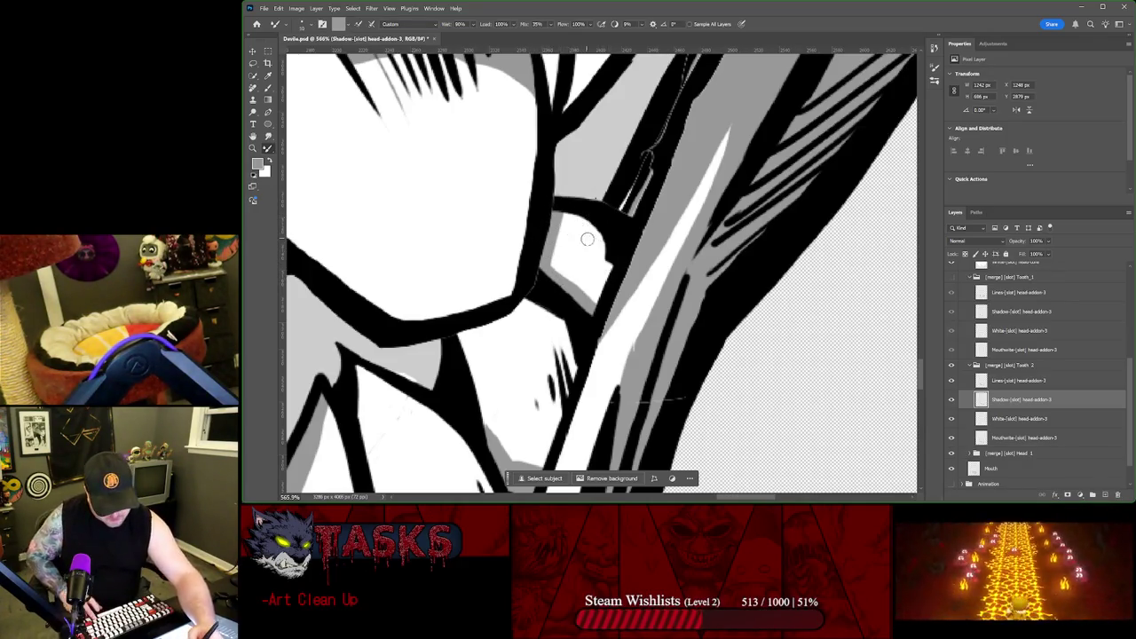
left_click_drag(613, 256, 568, 220)
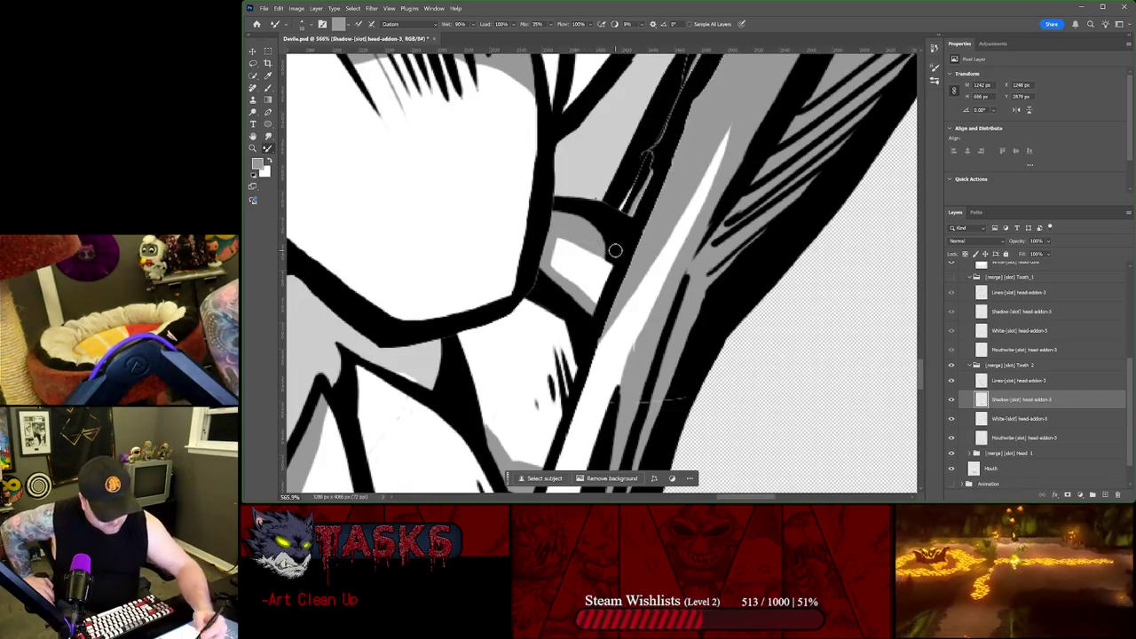
Step: Toggle the Color Me group several times to compare the repainted line work
scroll(608, 249, "down", 1)
scroll(609, 250, "down", 2)
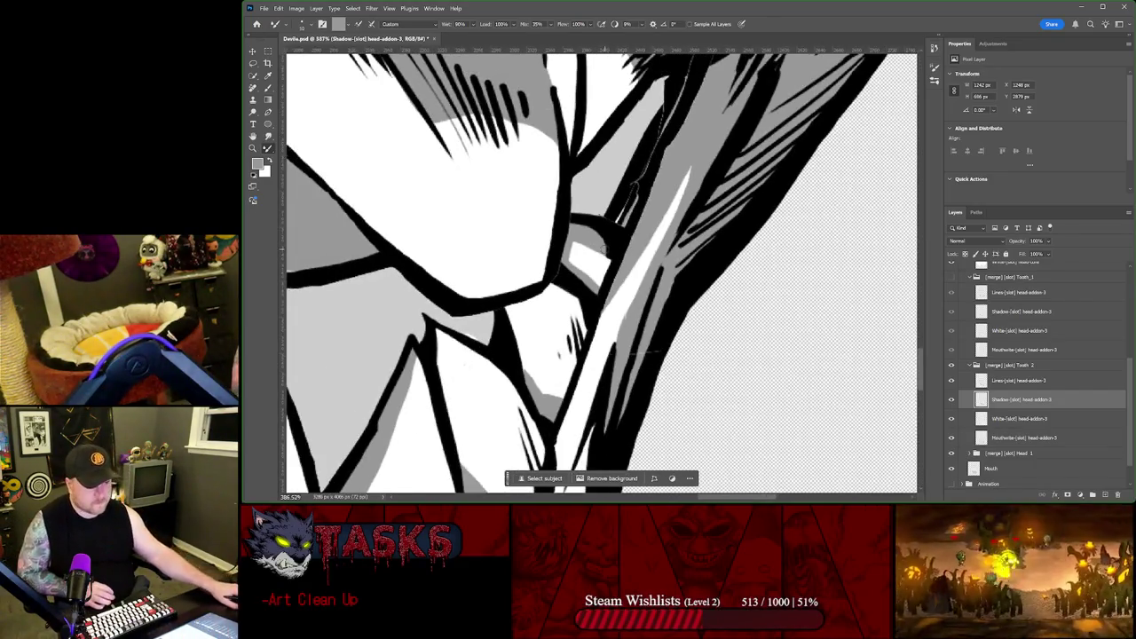
scroll(972, 287, "up", 1)
scroll(969, 284, "up", 1)
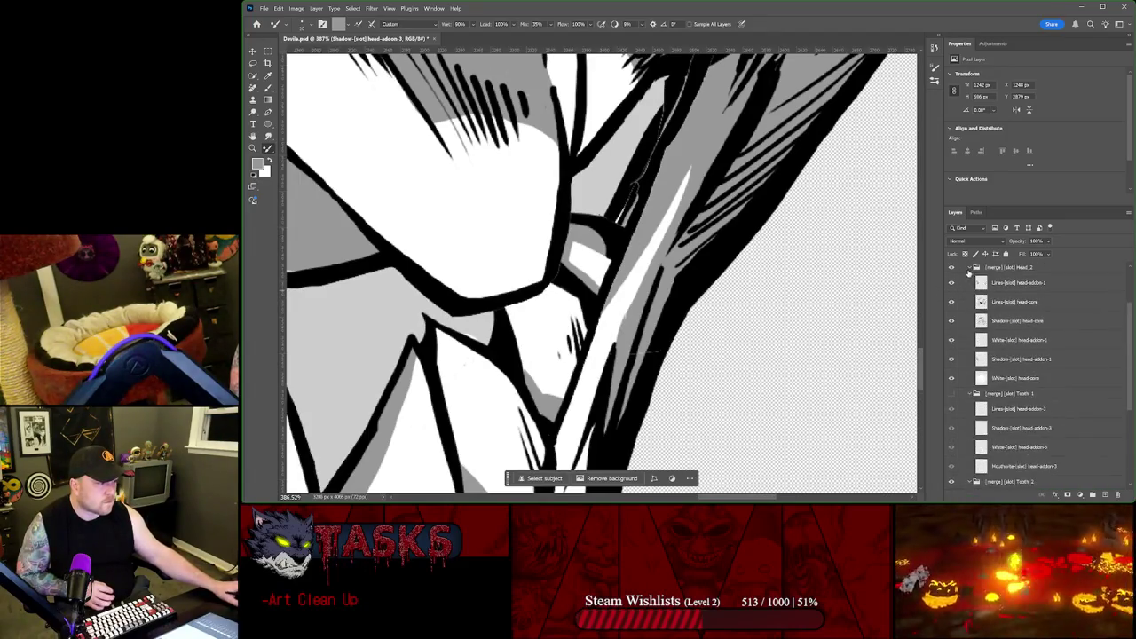
scroll(967, 281, "up", 1)
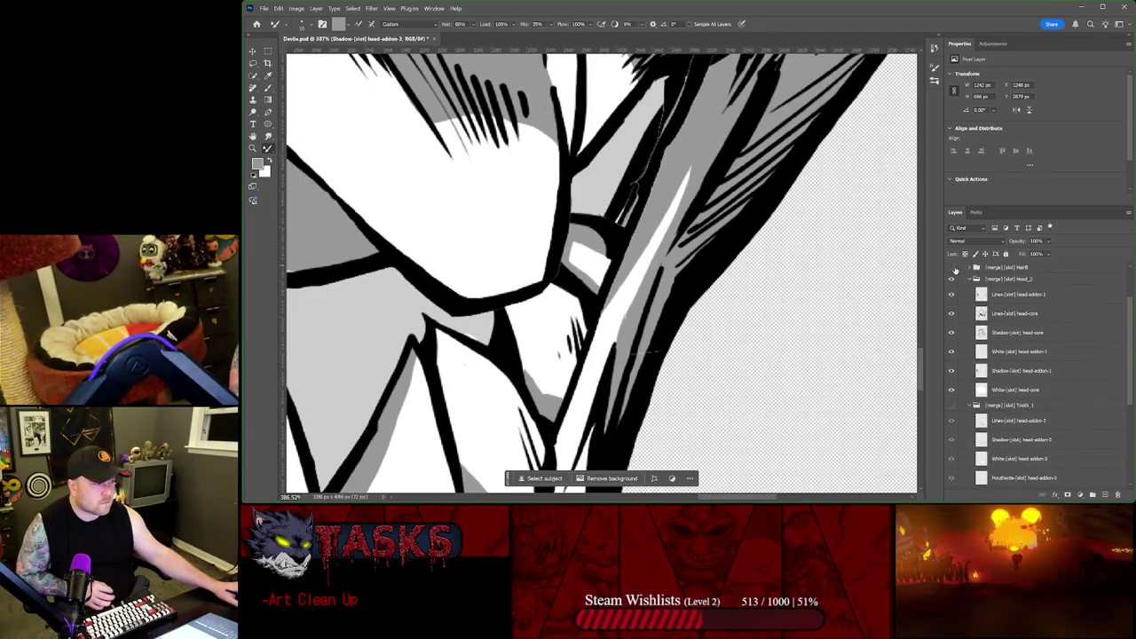
scroll(955, 270, "up", 2)
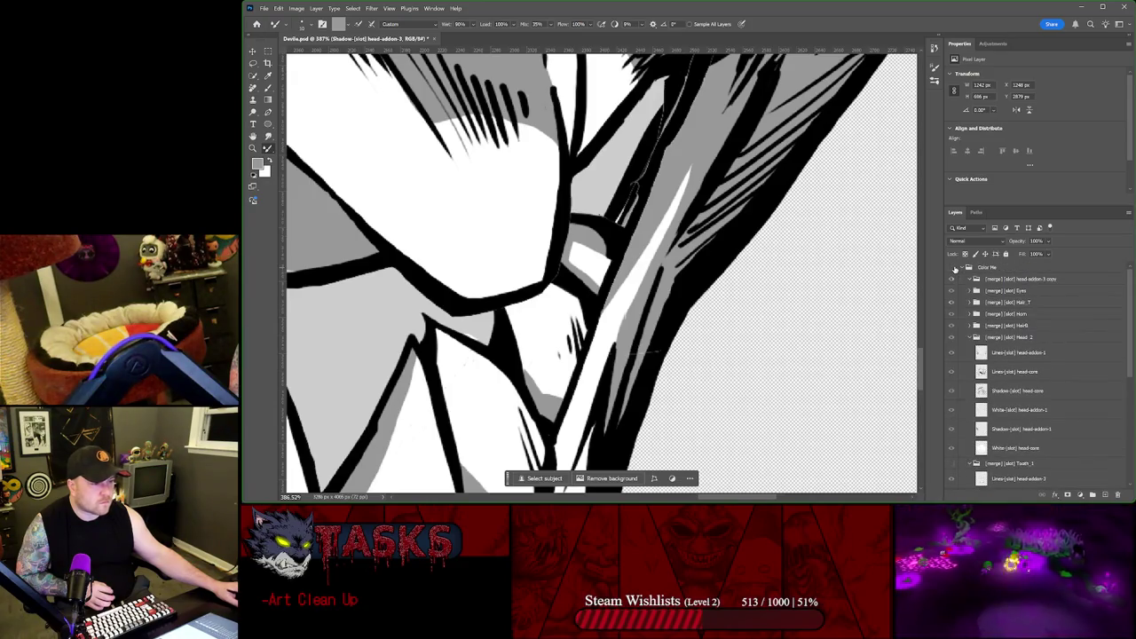
left_click(956, 269)
left_click(955, 269)
left_click(955, 270)
left_click(955, 269)
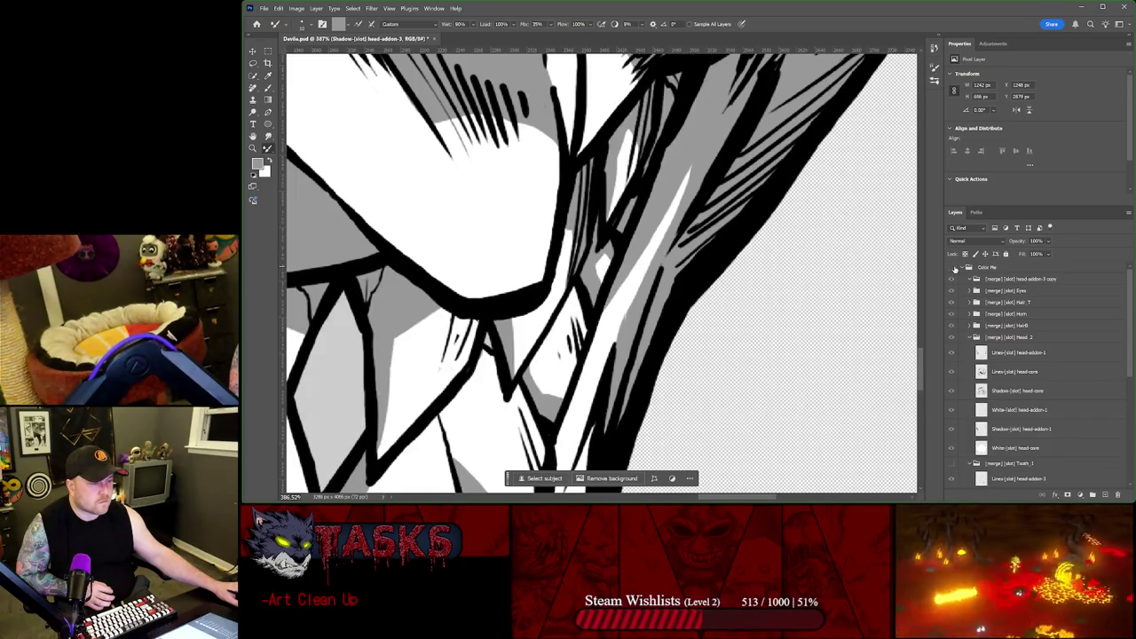
left_click(955, 269)
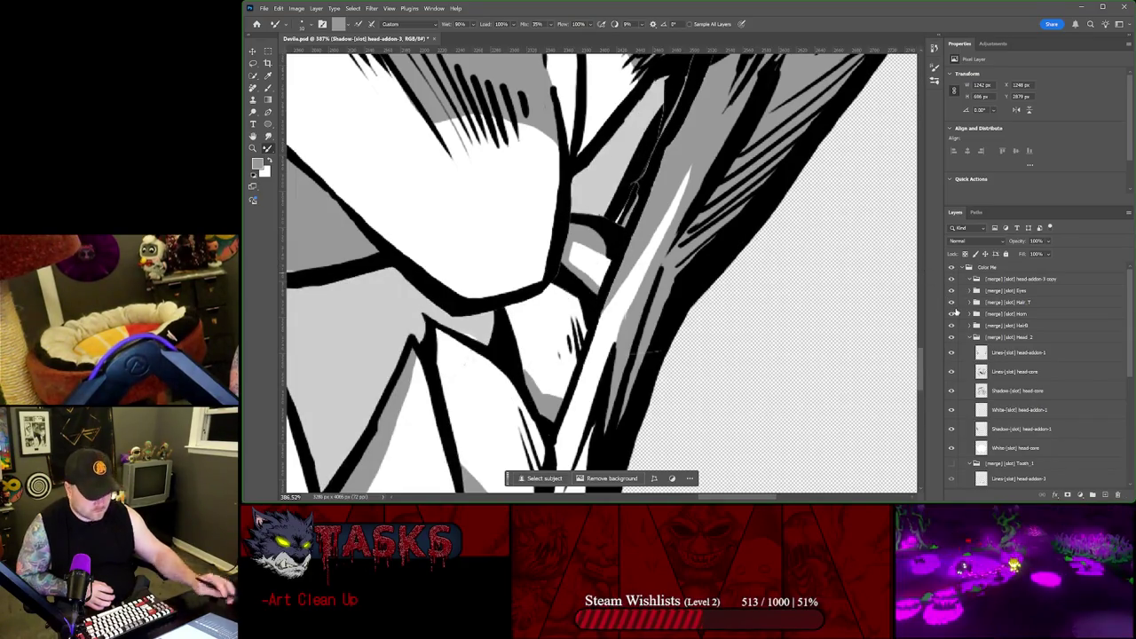
Step: Paint gray over the remaining small white patch, recheck with Color Me, and show Tooth_1
left_click_drag(587, 264, 583, 220)
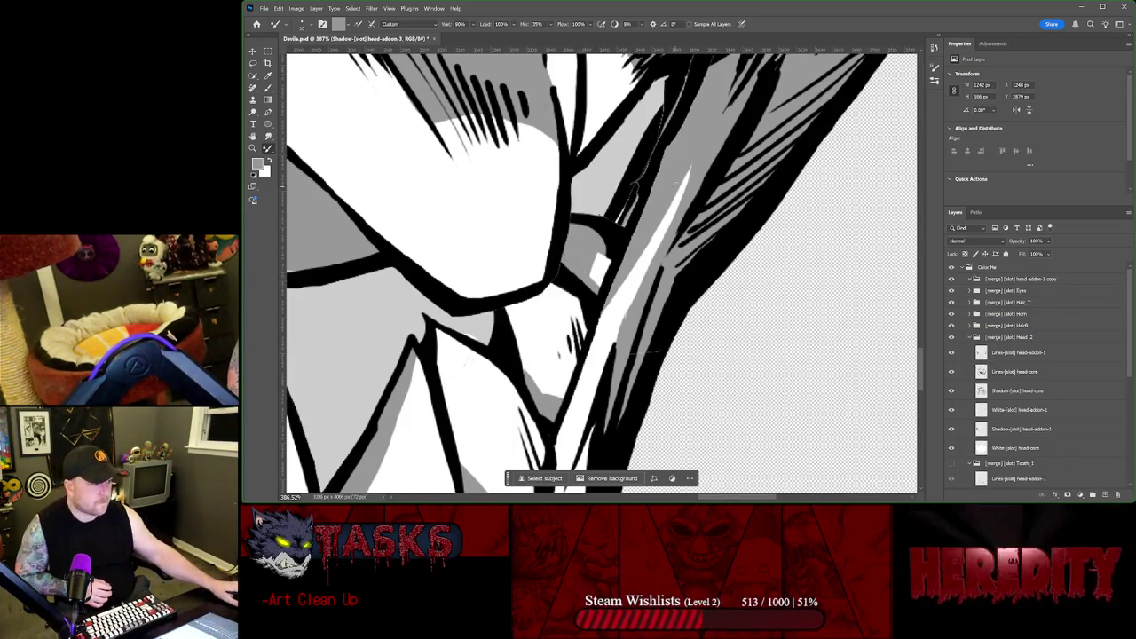
left_click(952, 268)
left_click(952, 268)
left_click(953, 268)
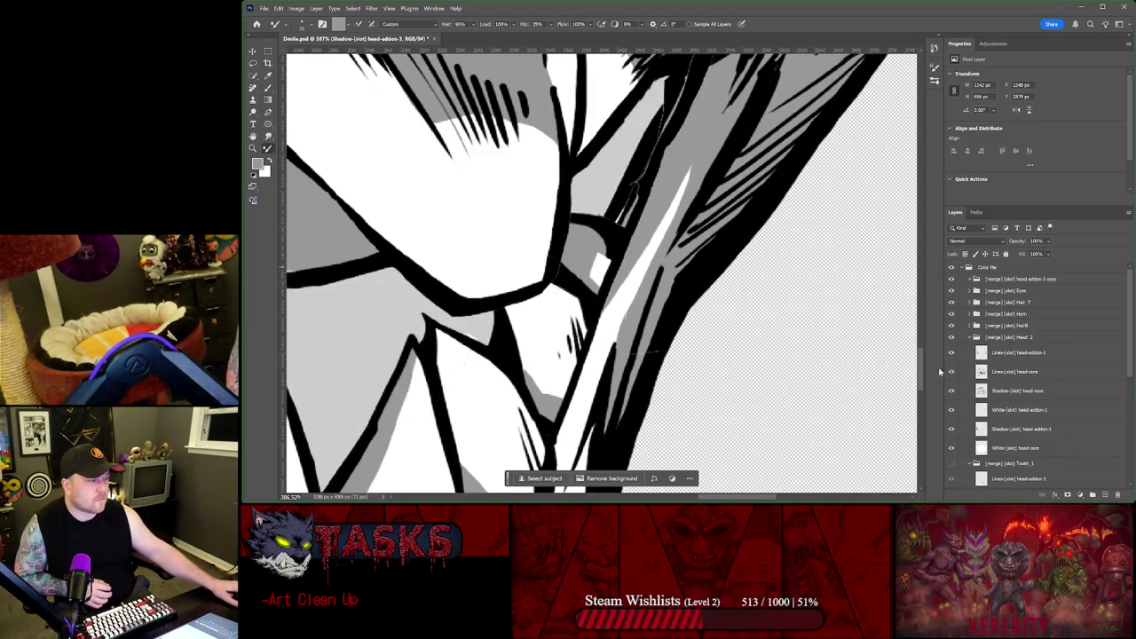
scroll(982, 399, "down", 2)
left_click(951, 417)
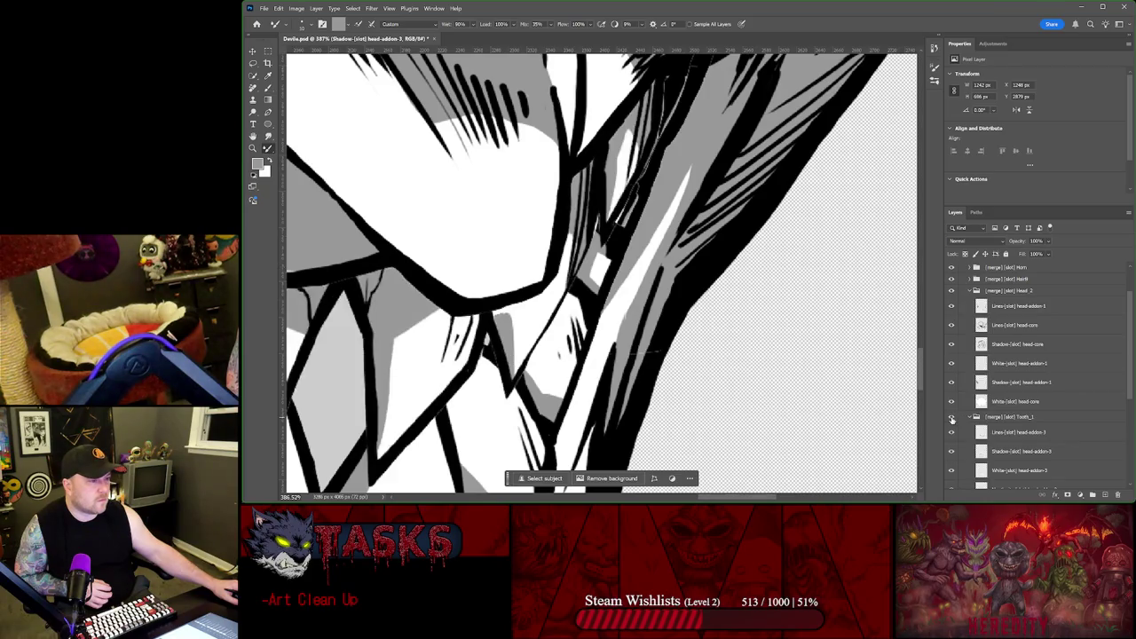
Step: Toggle the Color Me group to compare the art against the original
scroll(974, 315, "up", 3)
left_click(951, 267)
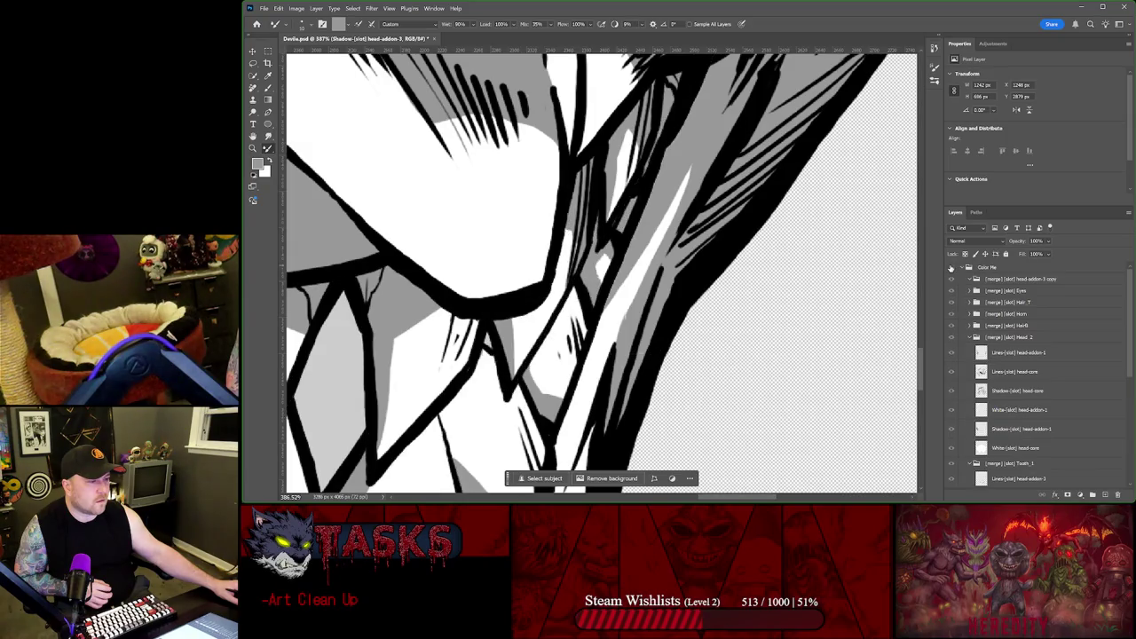
left_click(952, 267)
left_click(952, 268)
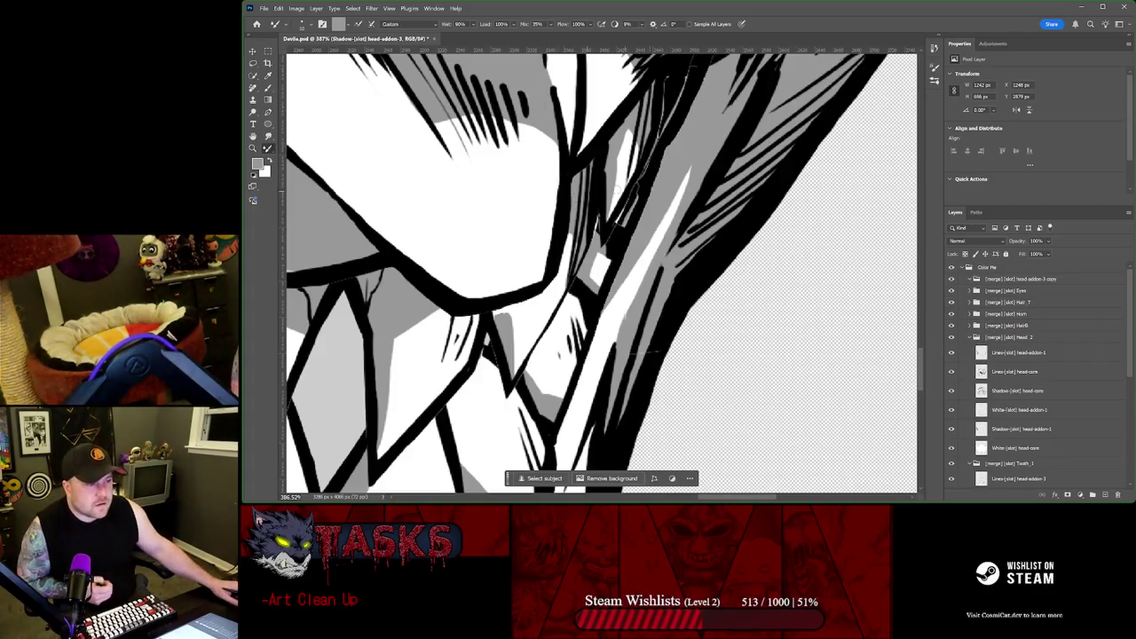
scroll(640, 124, "up", 2)
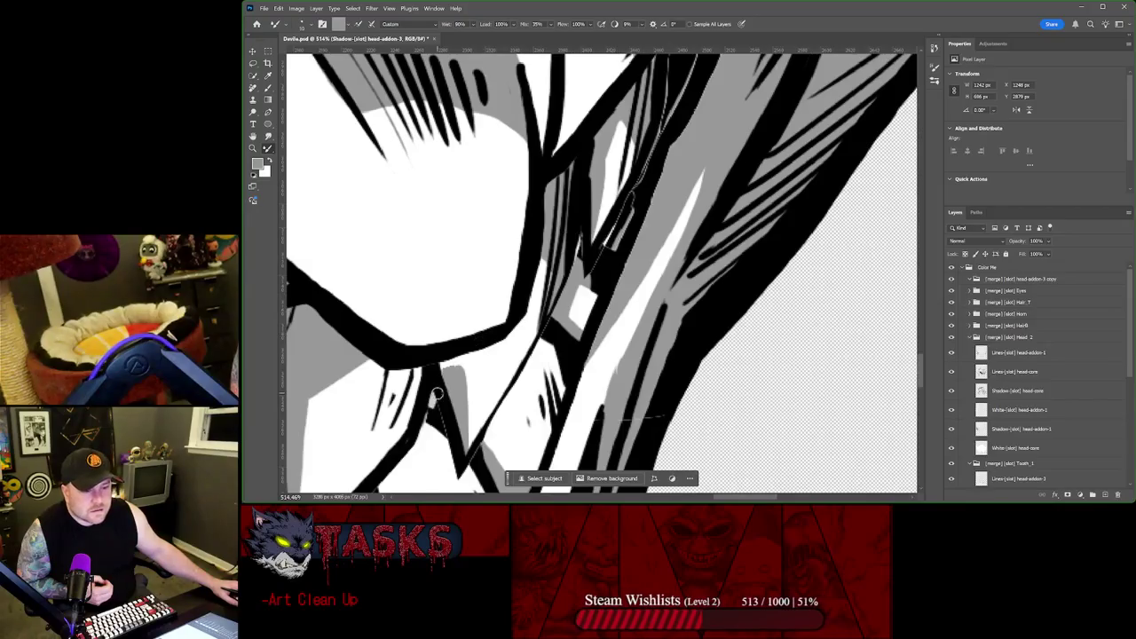
scroll(971, 401, "down", 1)
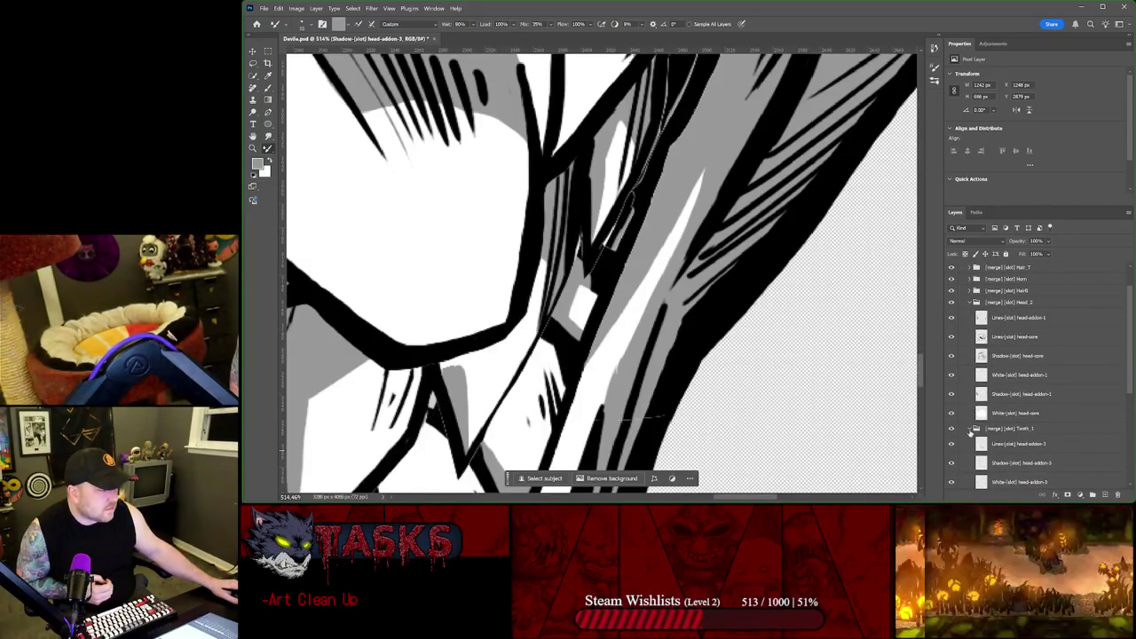
key("alt+[")
Step: Collapse Head_2 and Tooth_2, hide Tooth_2 plus the hair, horn, eyes and addon groups
left_click(972, 301)
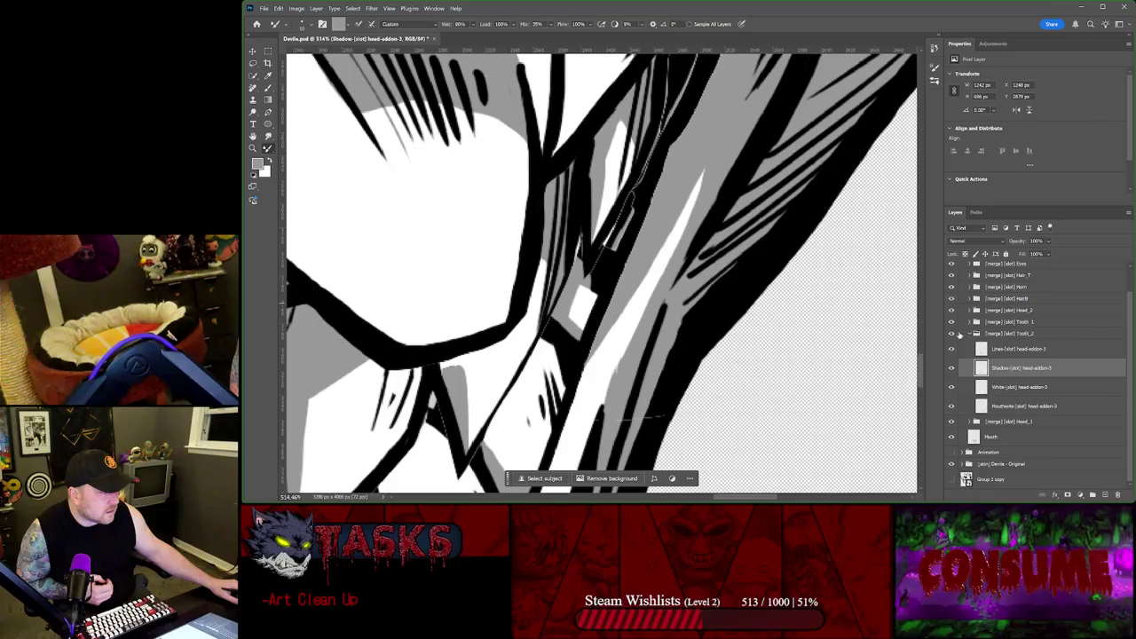
left_click(970, 325)
left_click(952, 361)
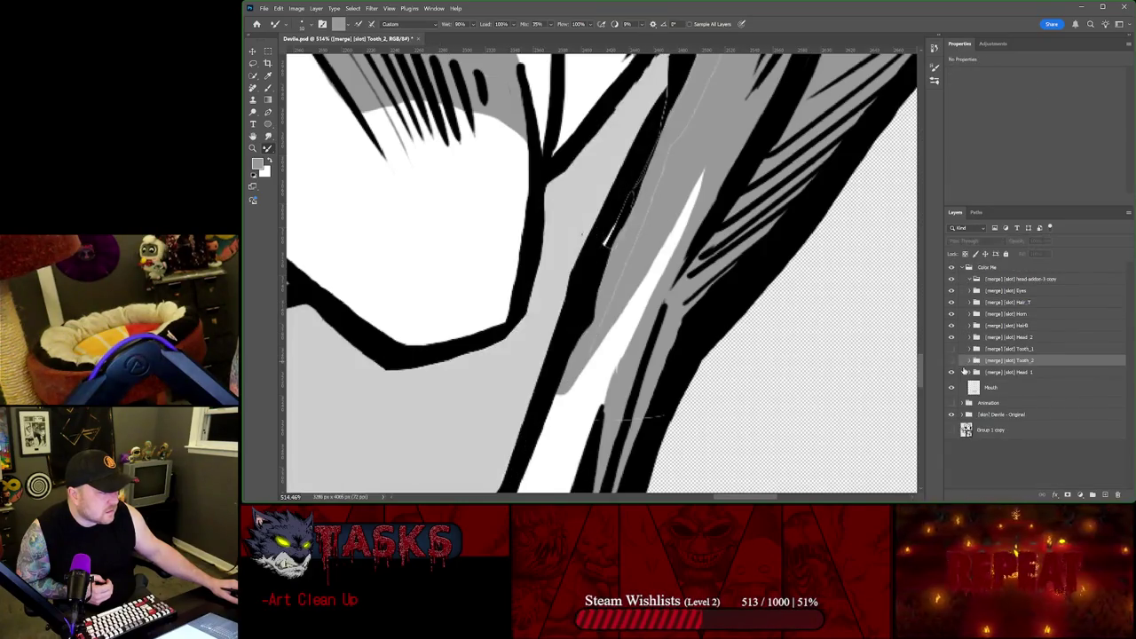
left_click_drag(951, 327, 955, 280)
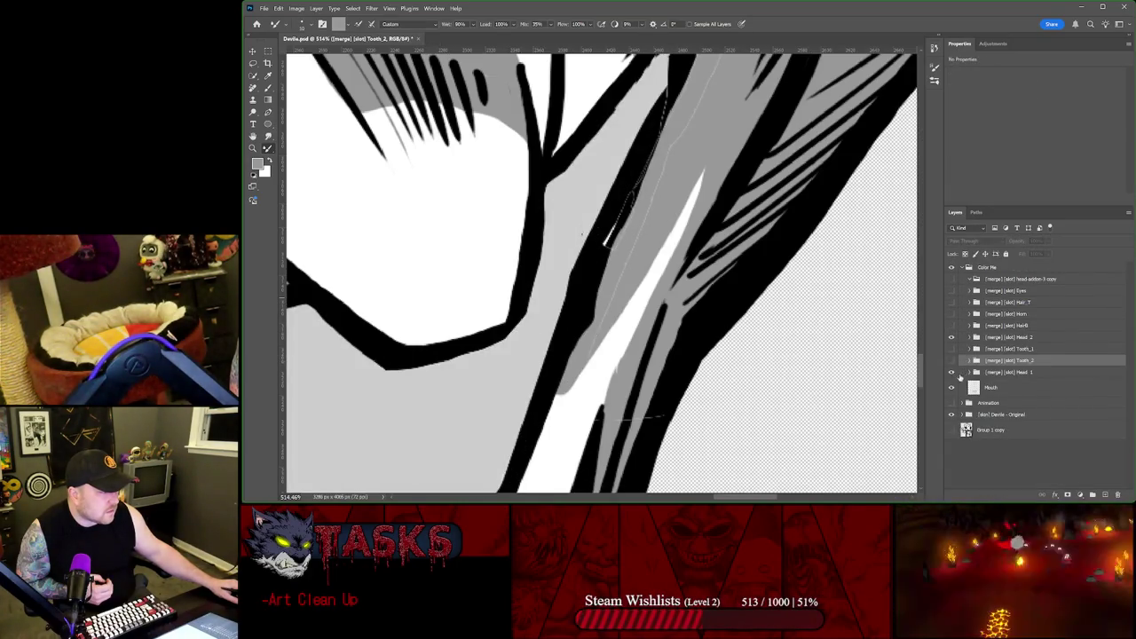
key("ctrl+minus")
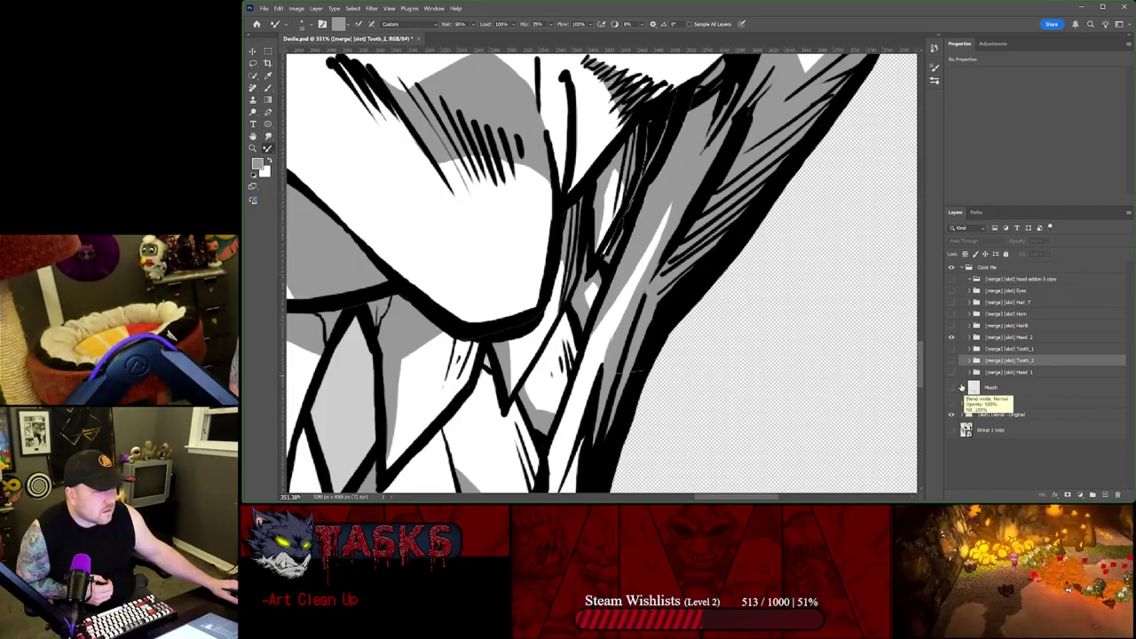
Step: Recheck the original teeth line work by toggling the Devils - Original and Tooth_1 groups
left_click(951, 414)
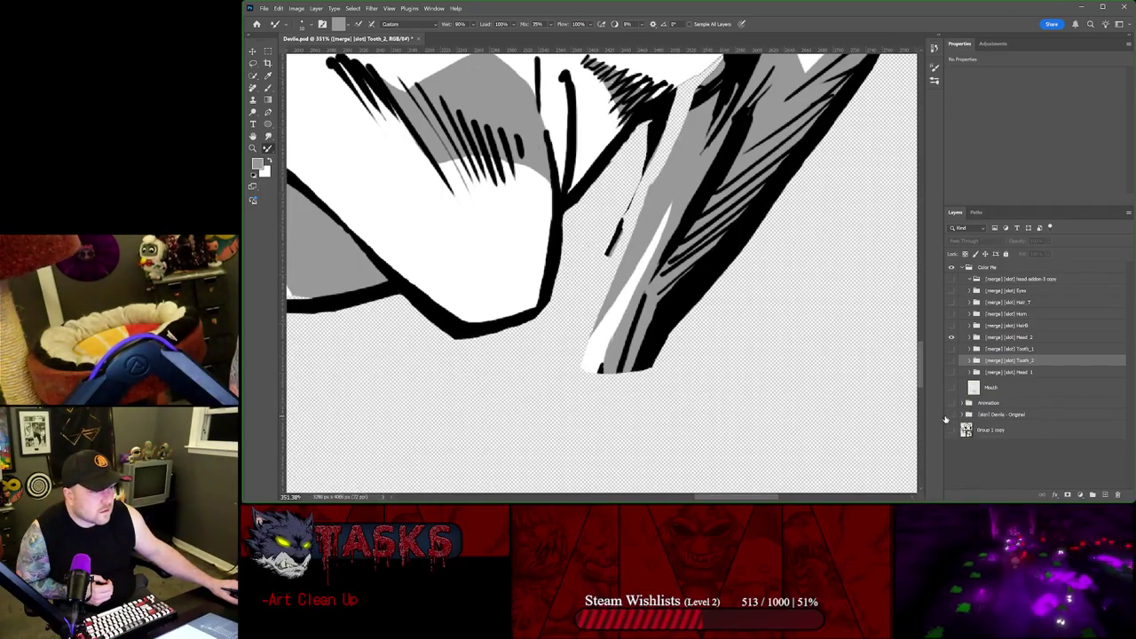
left_click(947, 416)
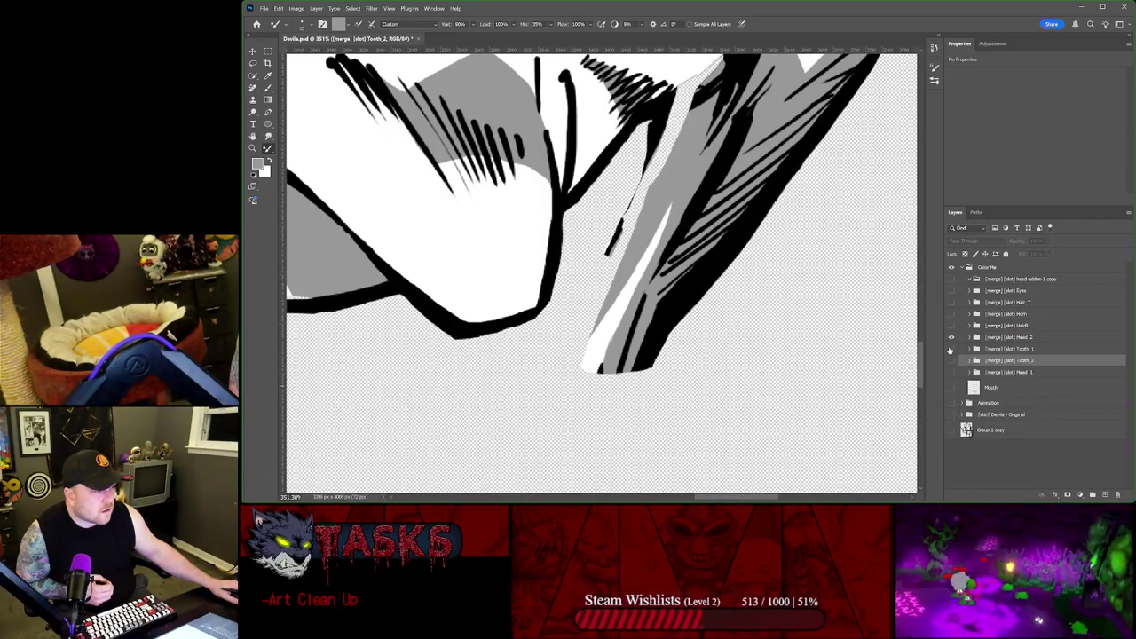
left_click(951, 348)
left_click(951, 348)
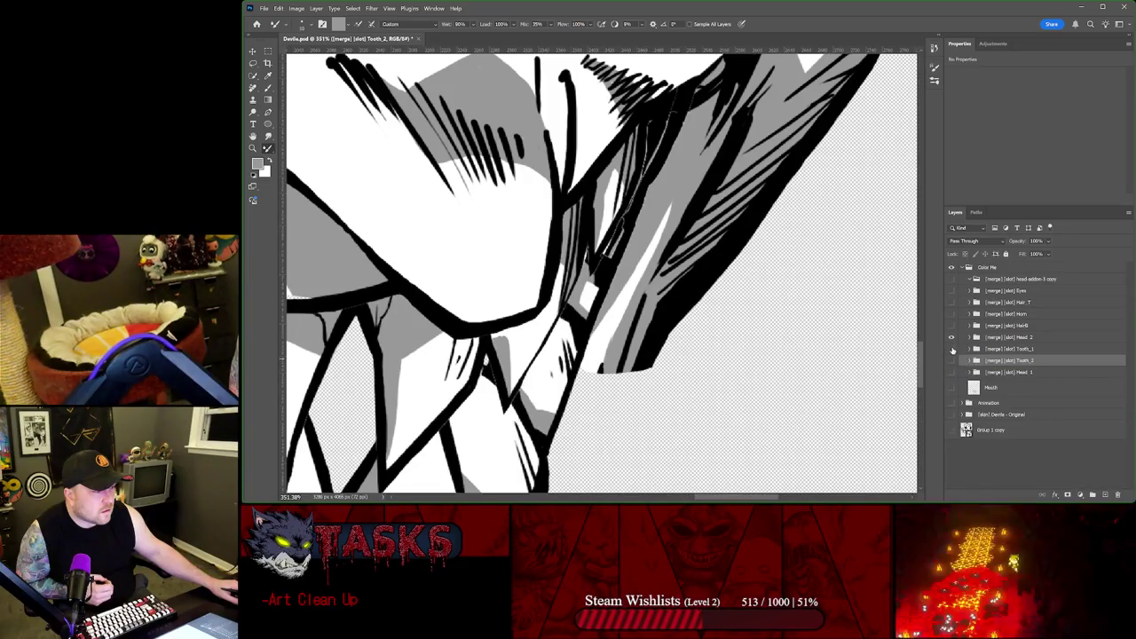
left_click(953, 350)
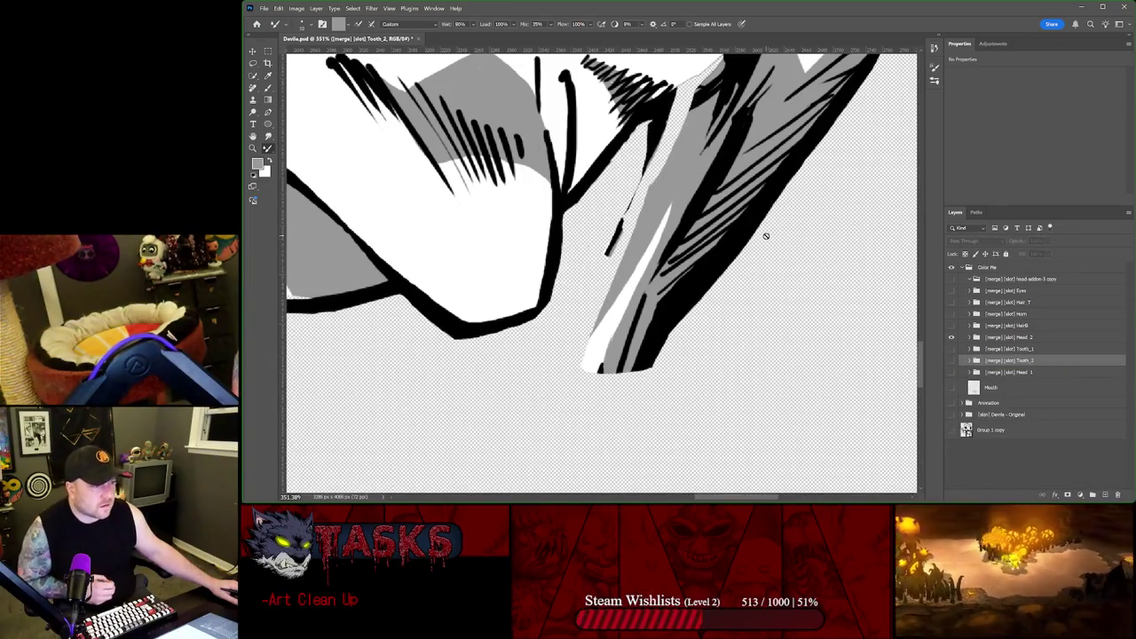
Step: Brush stray grey marks off Head_2's Shadow head-core cheek strip, then select White head-core with a smaller brush
left_click(969, 338)
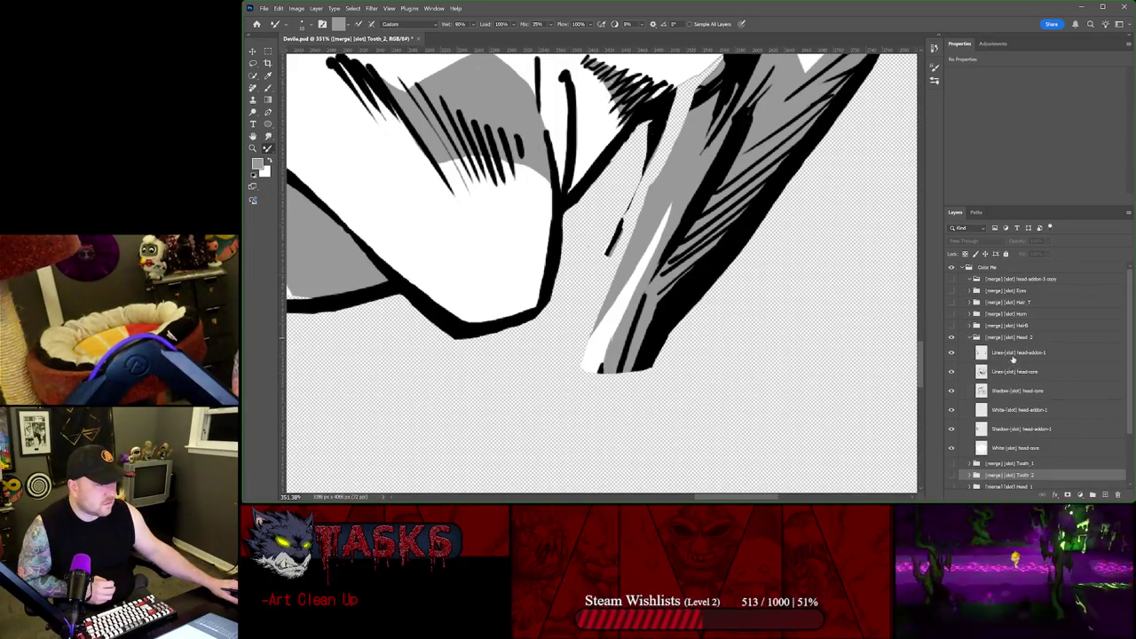
left_click(1014, 354)
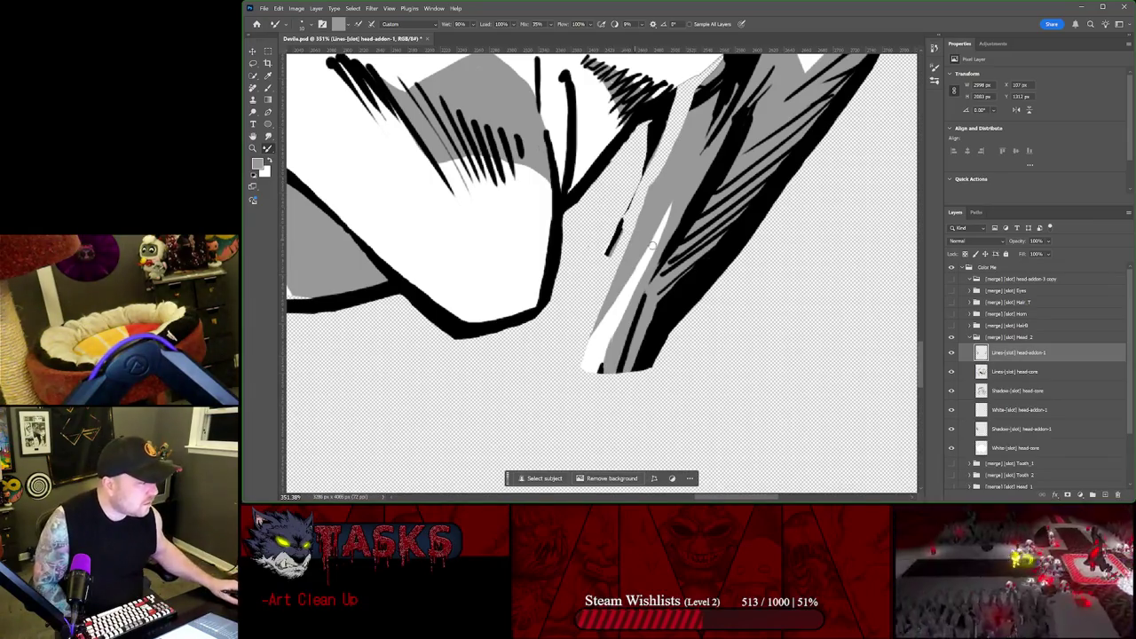
left_click(1002, 373)
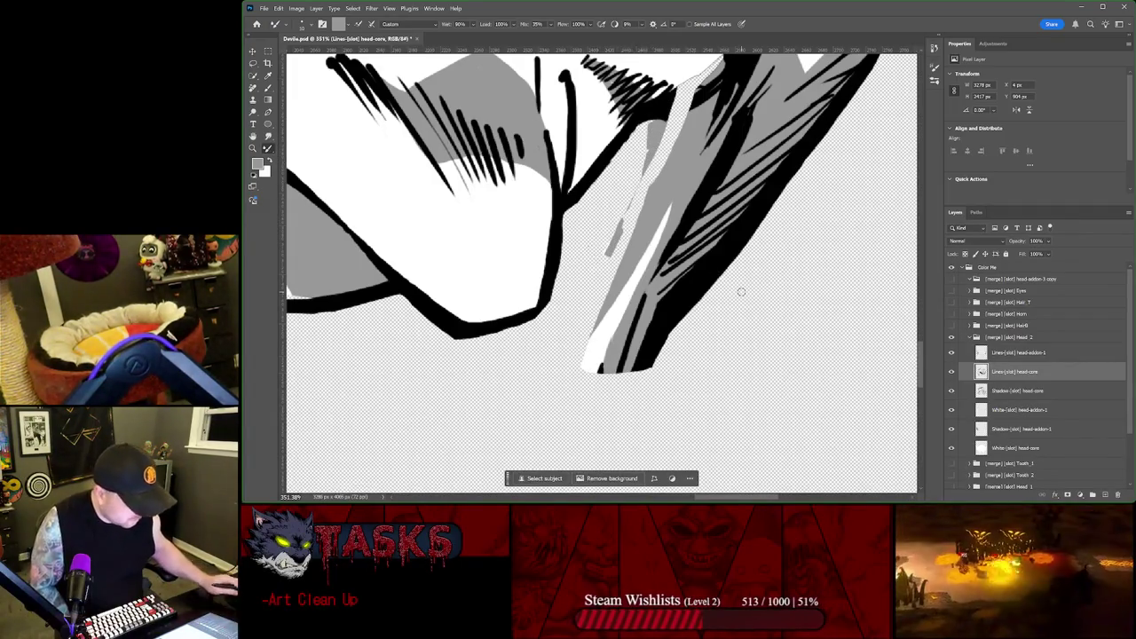
left_click(1037, 390)
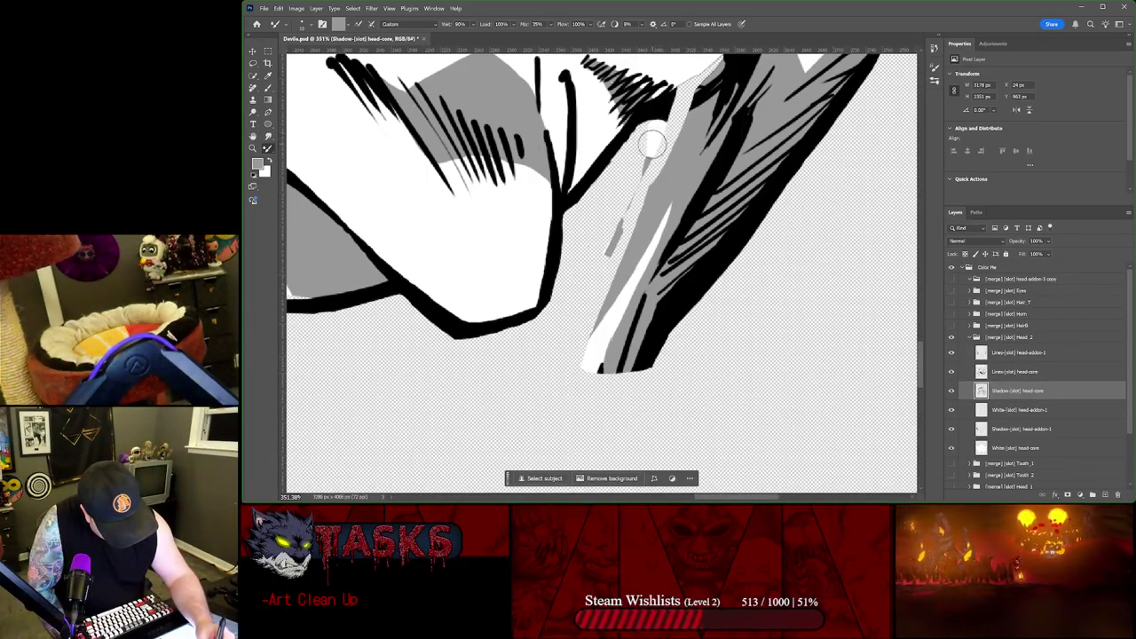
left_click_drag(652, 143, 609, 239)
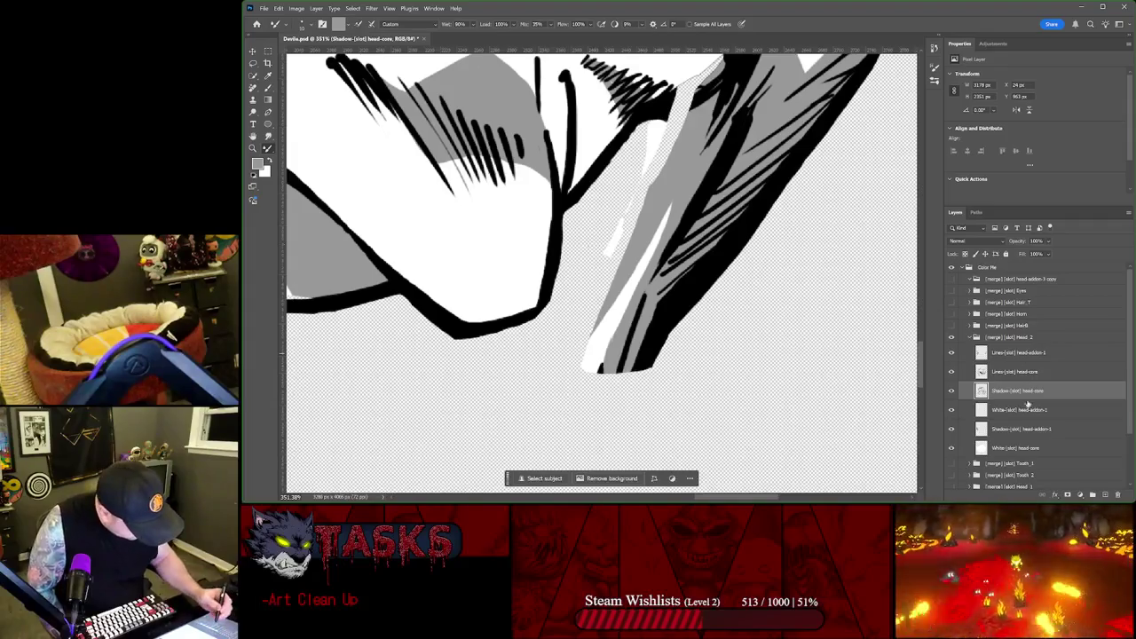
key("alt+bracketleft")
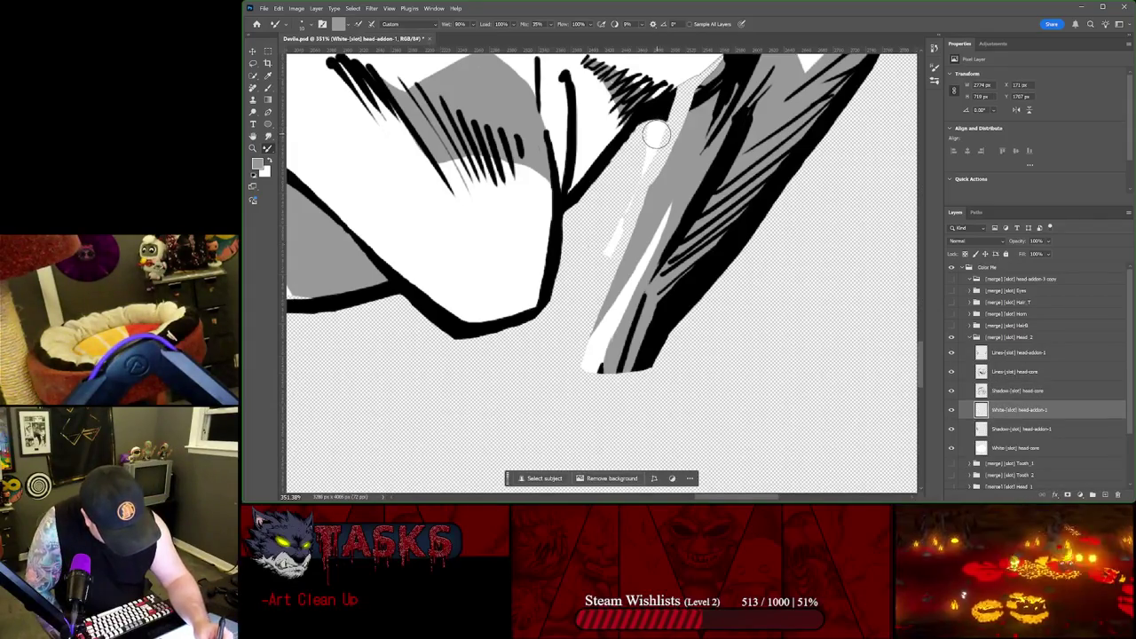
left_click(1009, 446)
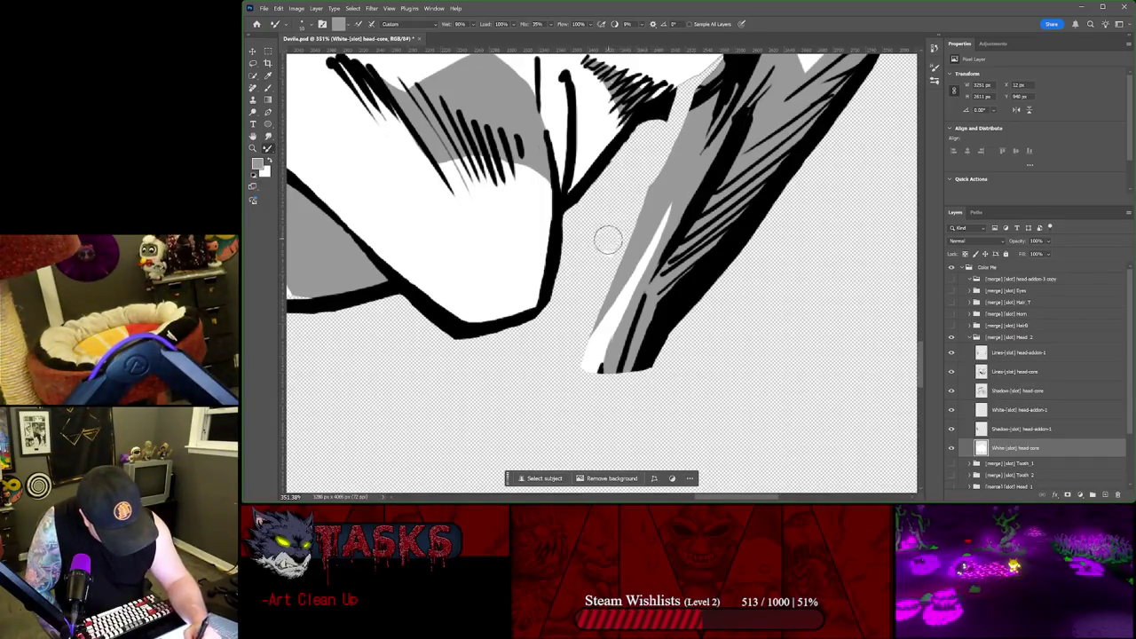
key("bracketleft")
key("bracketleft")
key("bracketleft")
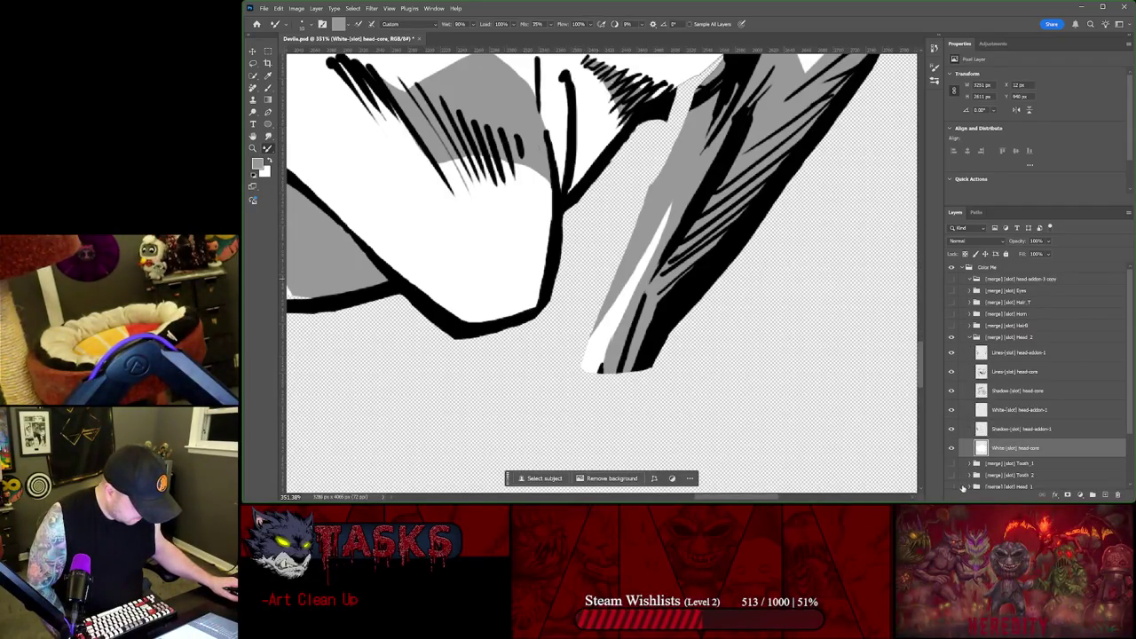
left_click(950, 476)
Step: Toggle the Tooth_1 teeth and the grey Mouth shape off and on, leaving both visible
left_click(950, 477)
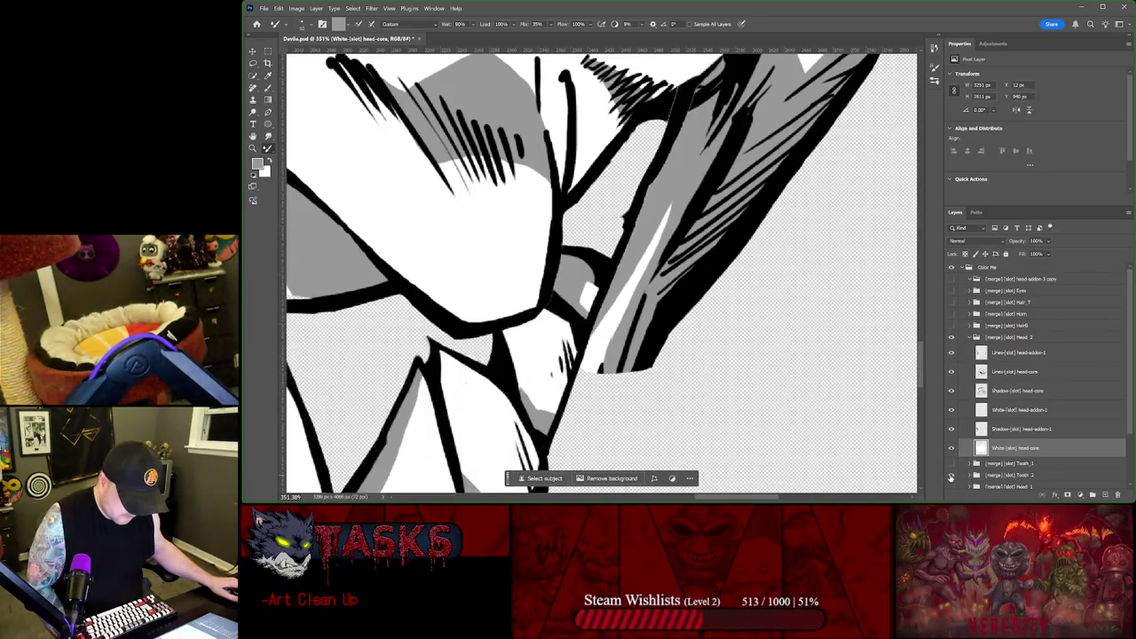
scroll(634, 277, "down", 3)
scroll(710, 320, "down", 2)
scroll(781, 358, "down", 2)
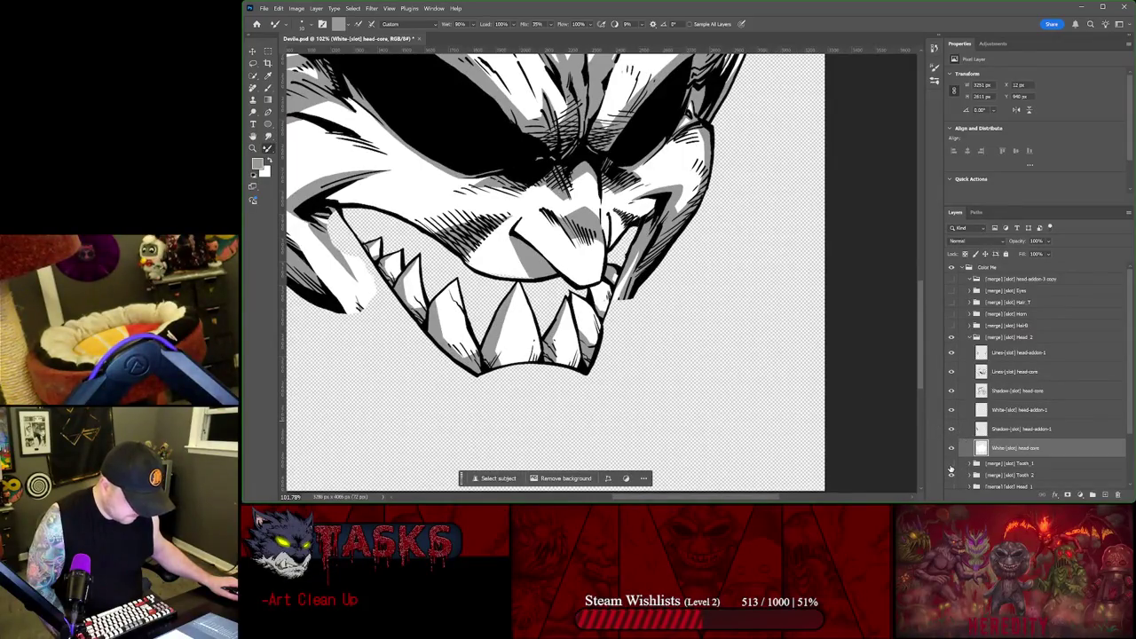
left_click(951, 465)
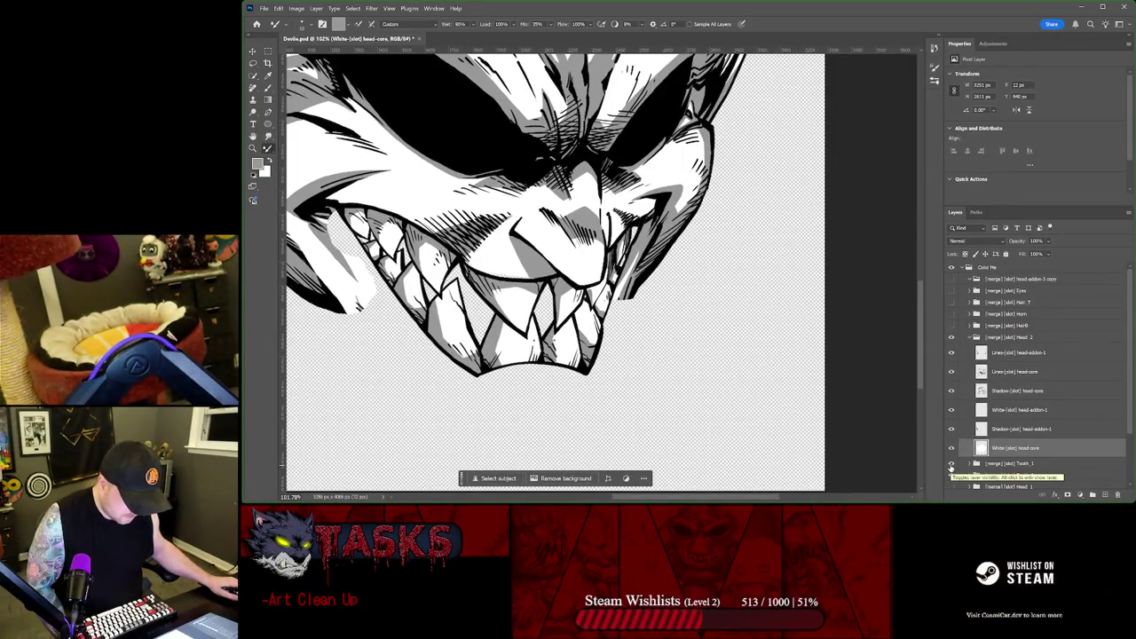
scroll(952, 466, "down", 1)
scroll(955, 459, "down", 2)
left_click(953, 456)
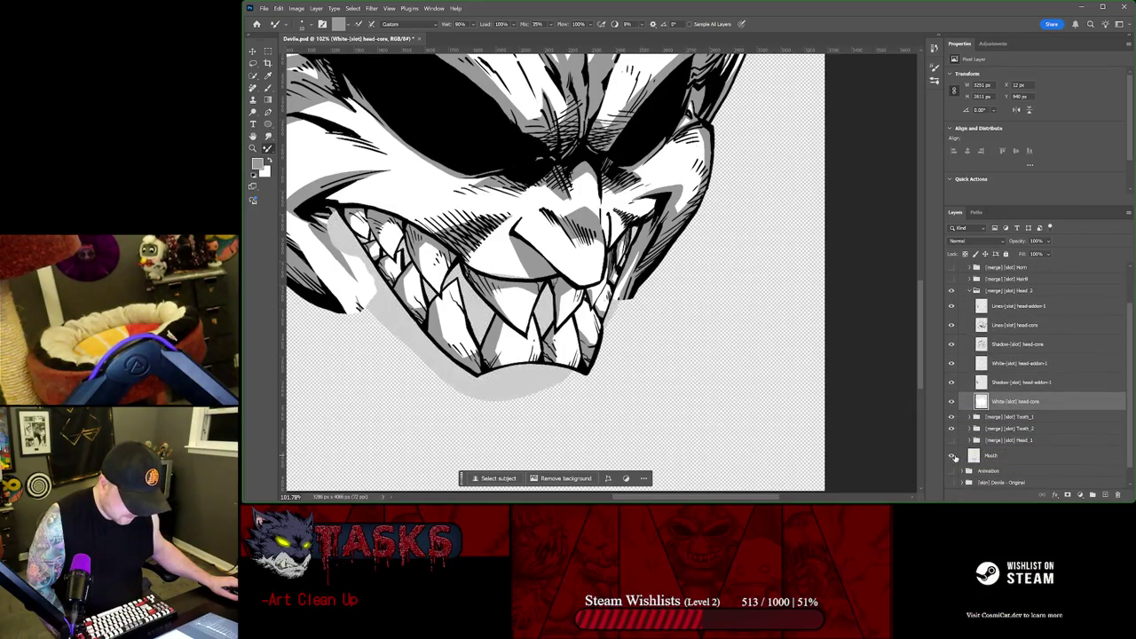
left_click(953, 456)
left_click(953, 456)
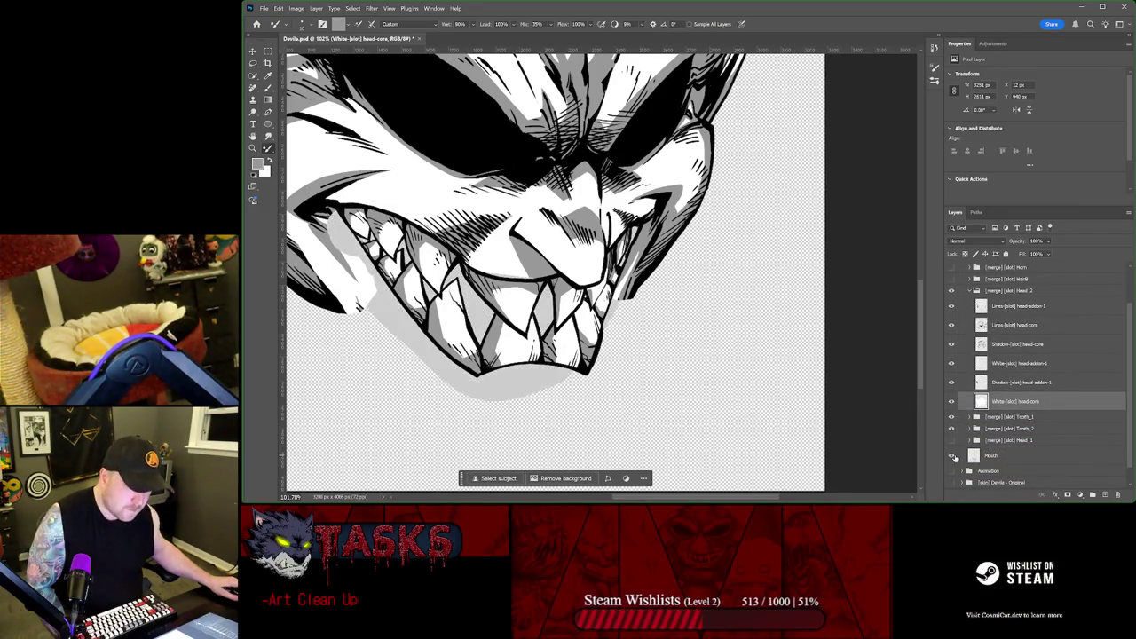
Step: Compare the Color Me group on and off, show the chin artwork, and recheck the mouth shading
scroll(959, 284, "up", 3)
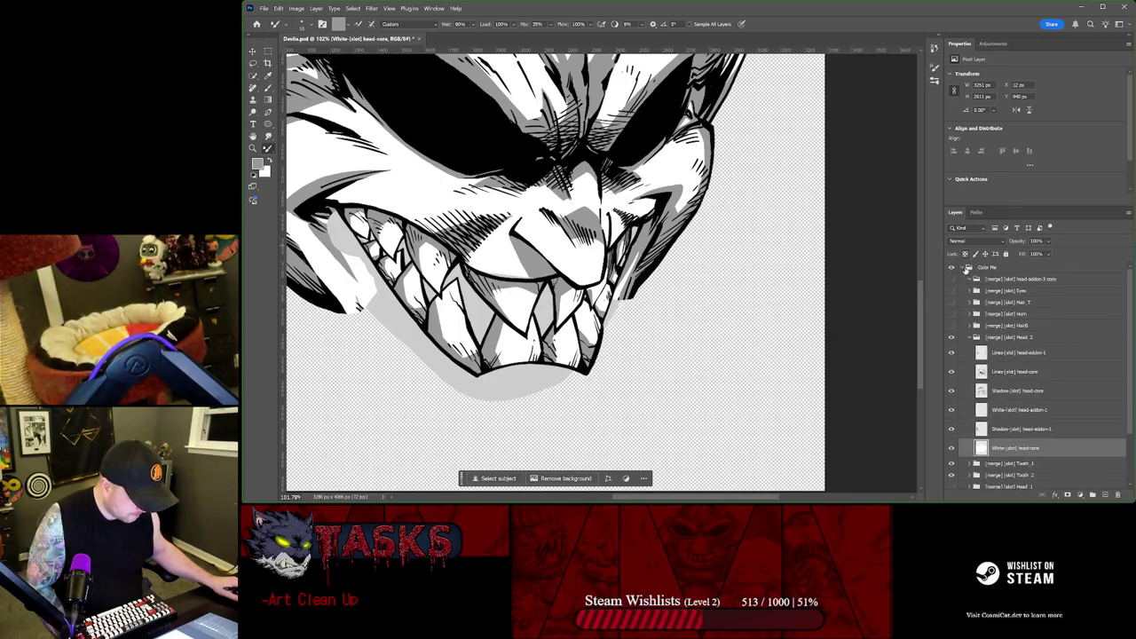
left_click(955, 269)
left_click(954, 269)
scroll(954, 381, "down", 3)
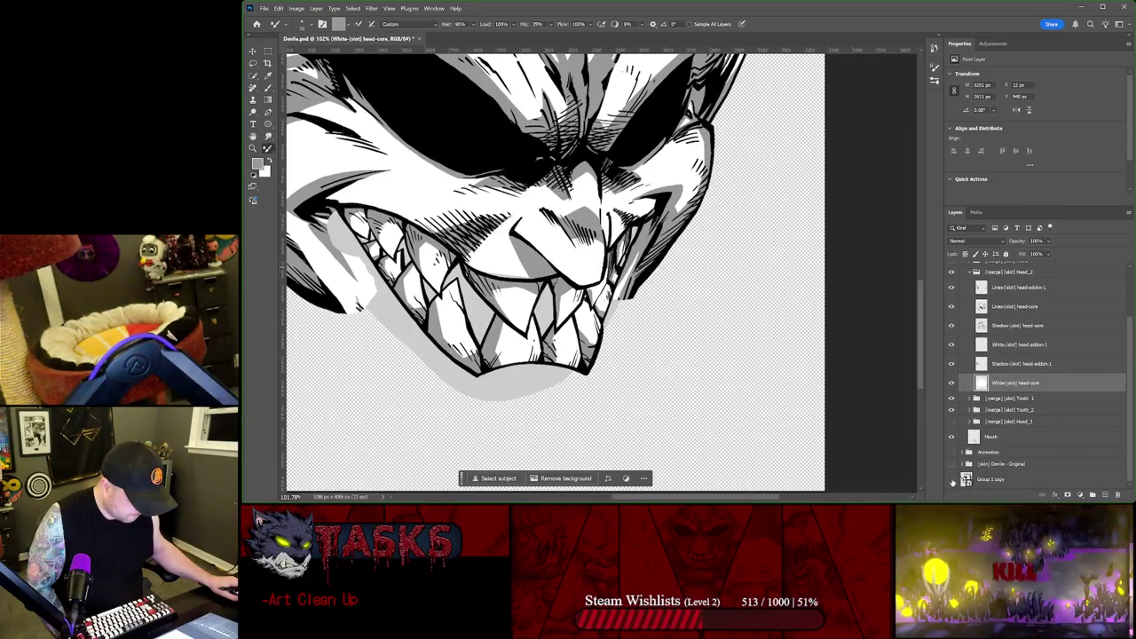
left_click(952, 480)
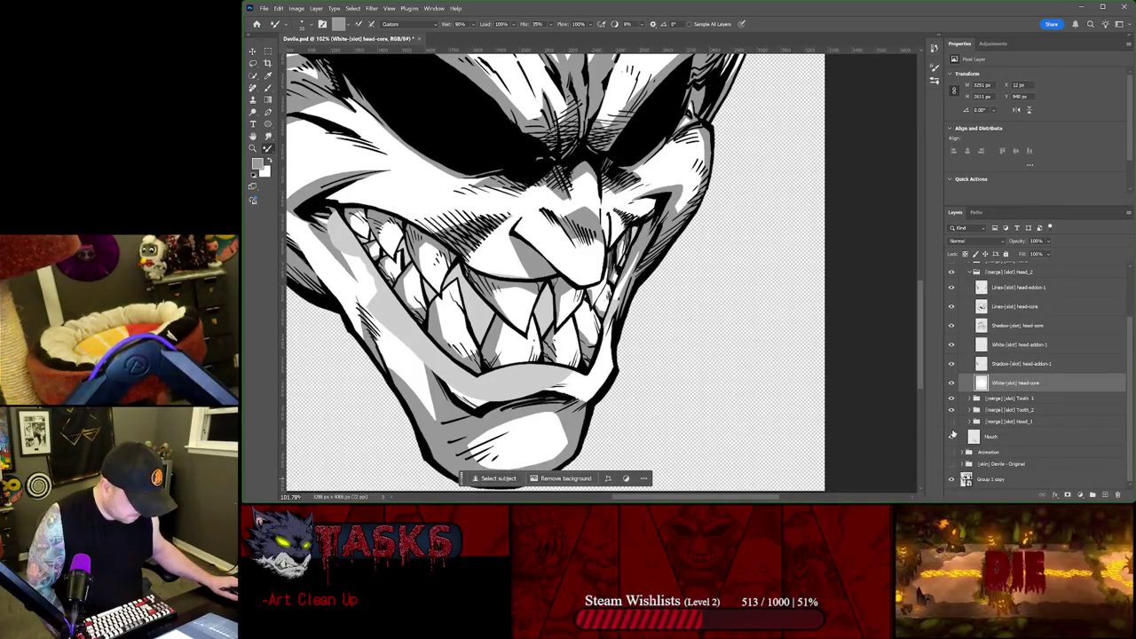
left_click(953, 437)
left_click(953, 438)
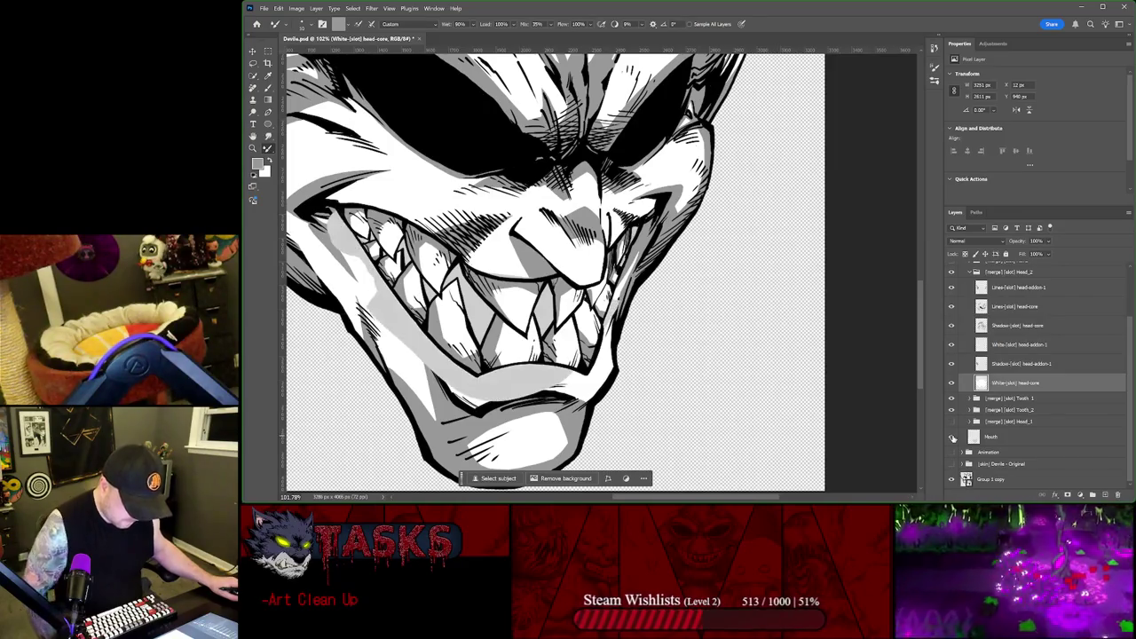
left_click(952, 438)
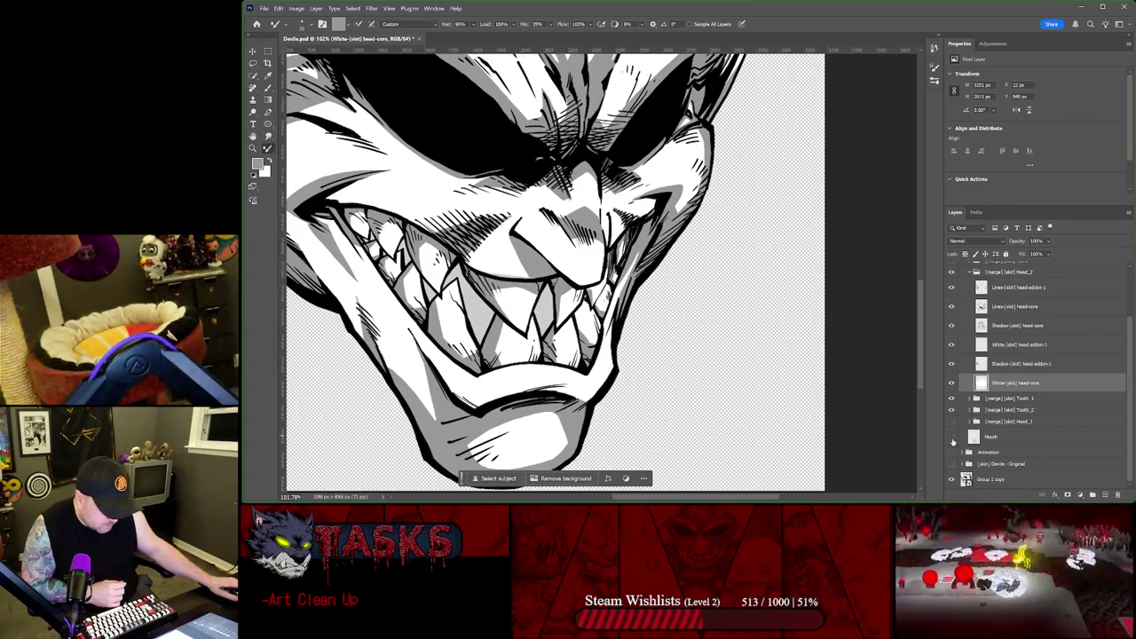
left_click(951, 437)
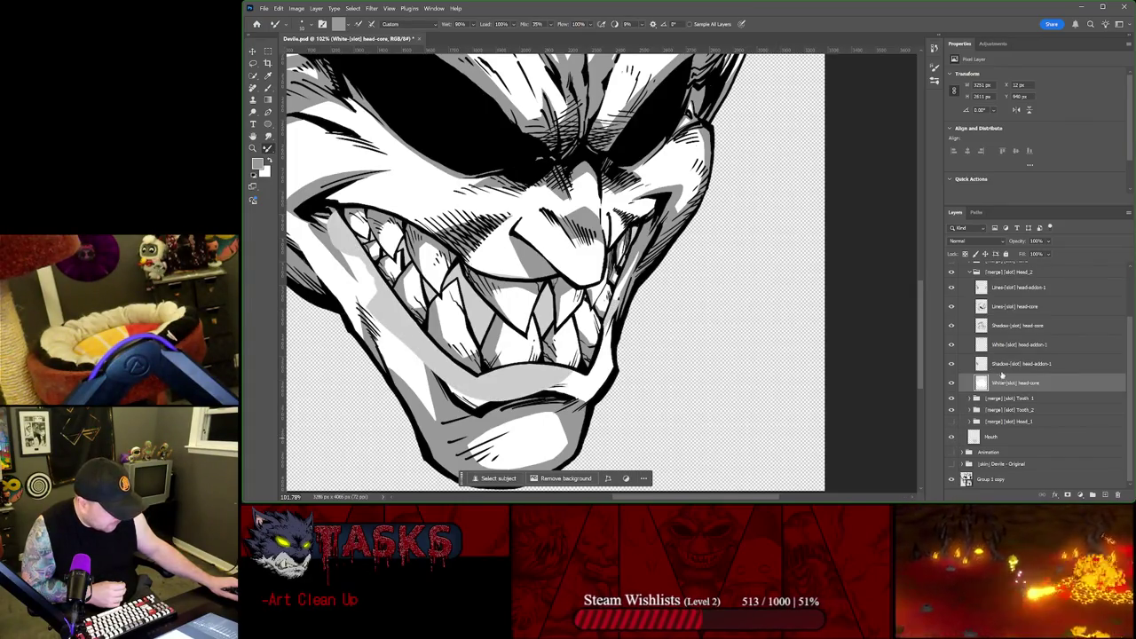
Step: Select the Lines-[slot] head-addon-1 layer and check the Tooth_1 teeth off and on
scroll(997, 329, "up", 2)
left_click(1001, 324)
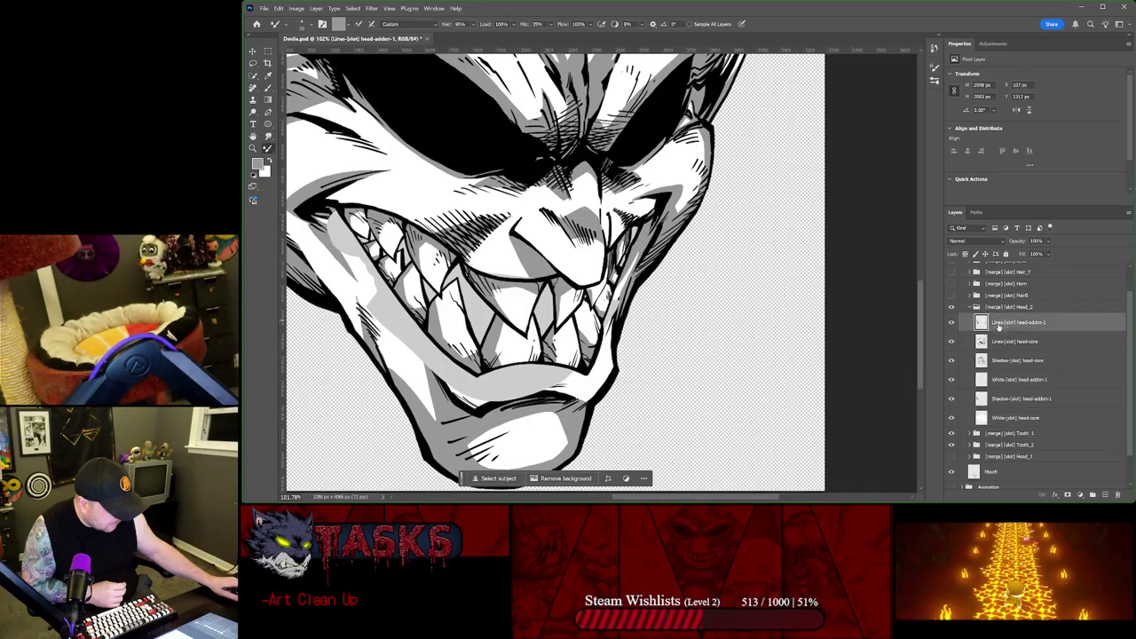
left_click(953, 435)
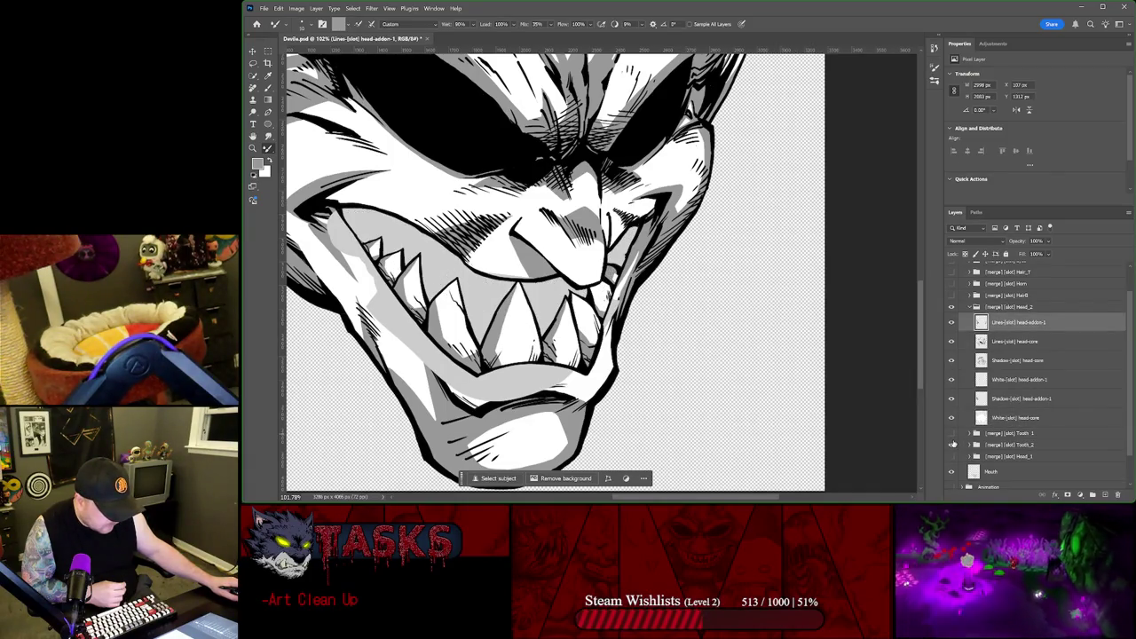
left_click(952, 443)
left_click(952, 432)
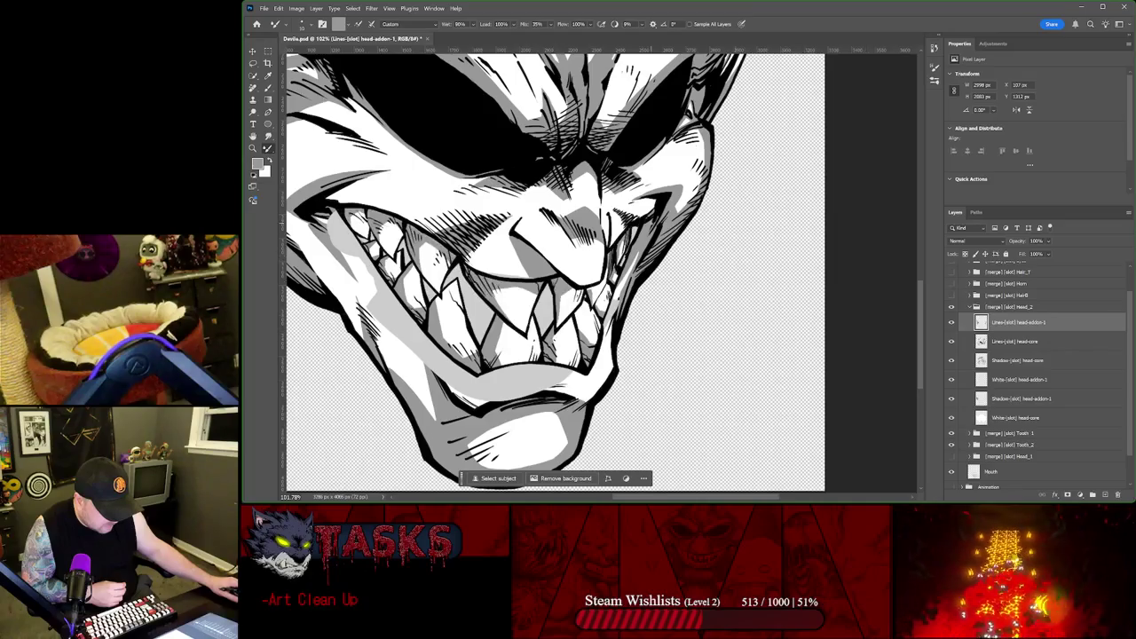
scroll(638, 230, "up", 2)
scroll(674, 262, "up", 2)
scroll(696, 270, "up", 2)
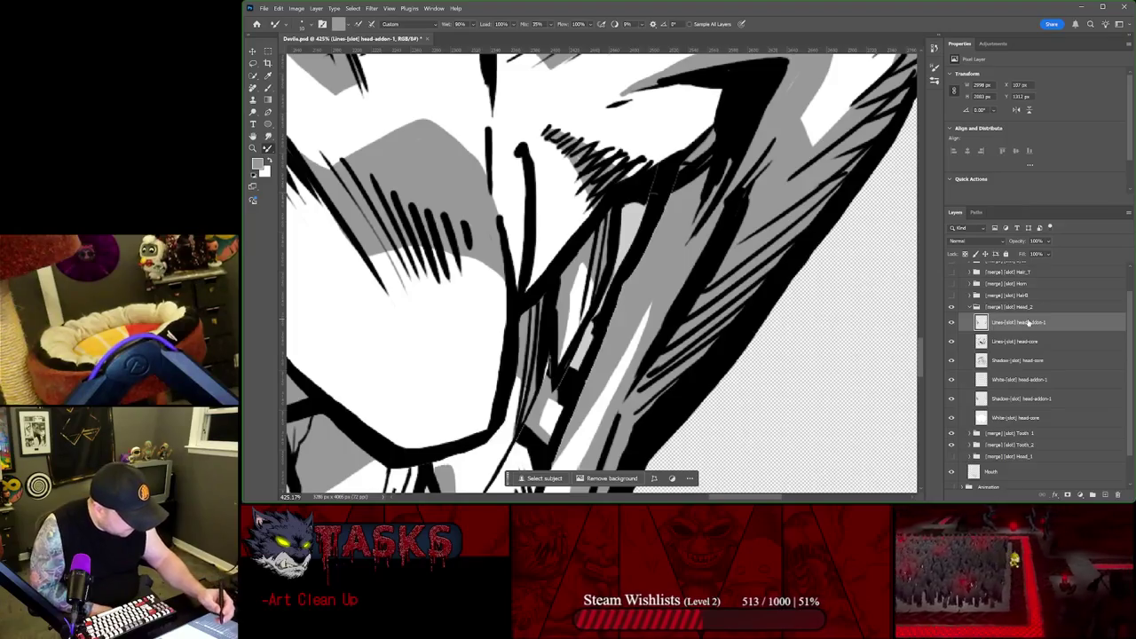
Step: On Lines-[slot] head-core, sample black and Mixer Brush over the cheek lines beside the teeth
left_click(1018, 341)
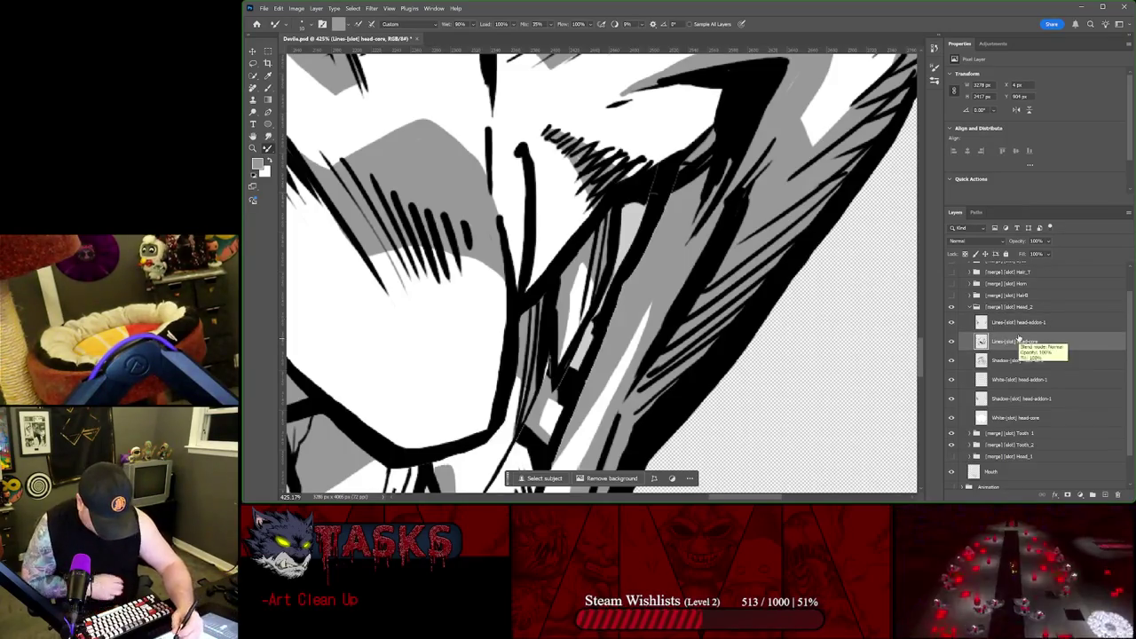
left_click(755, 303, "alt")
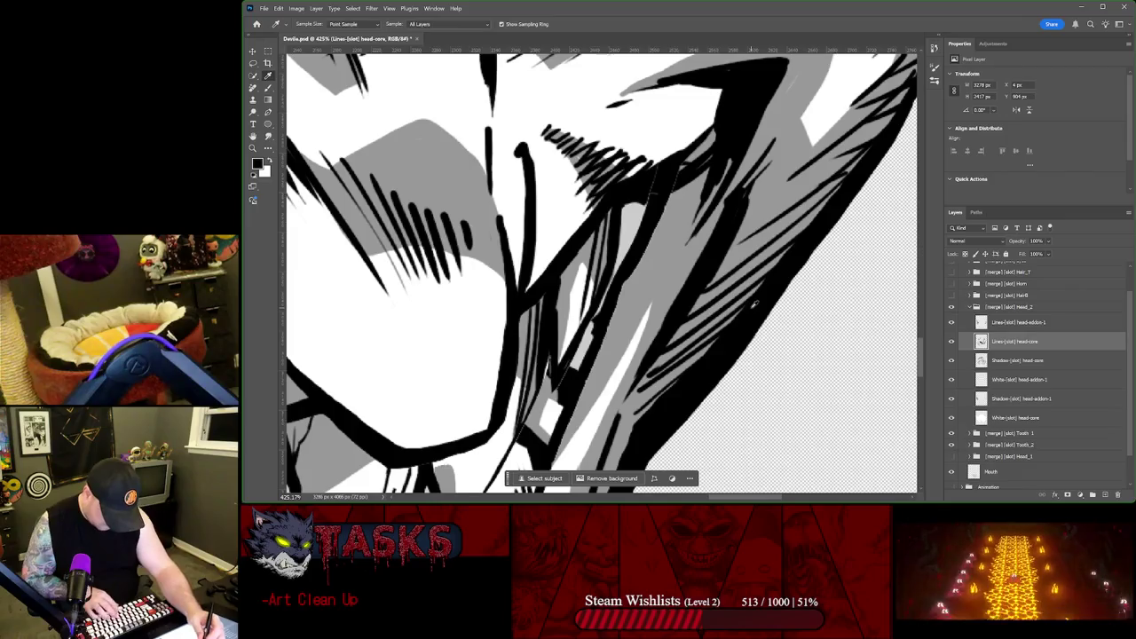
key("b")
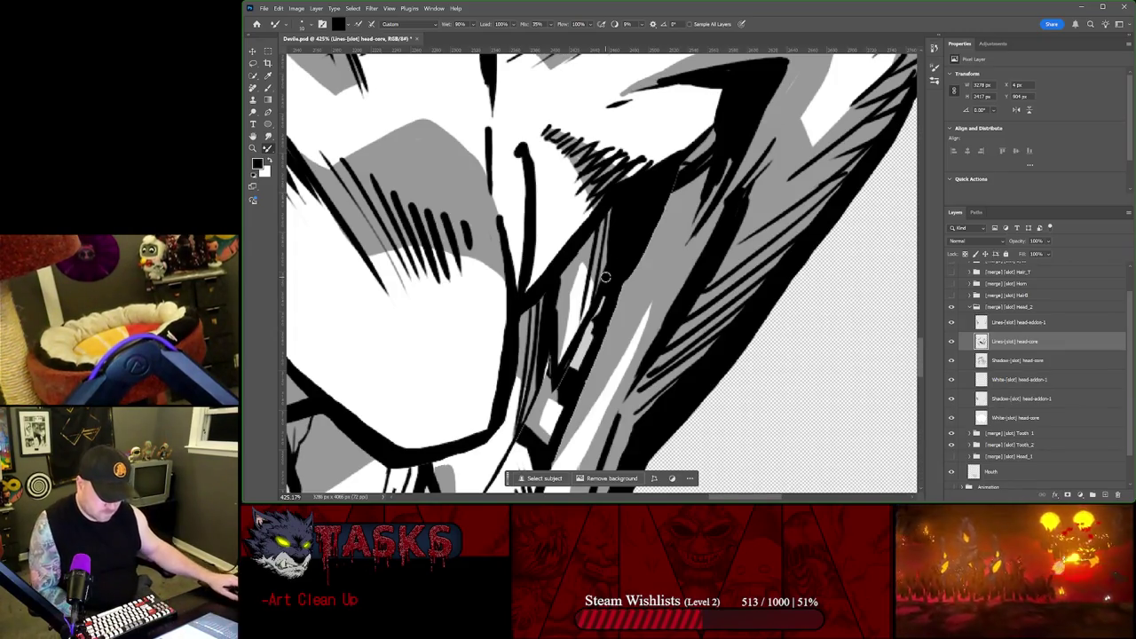
scroll(604, 277, "down", 2)
scroll(619, 311, "down", 2)
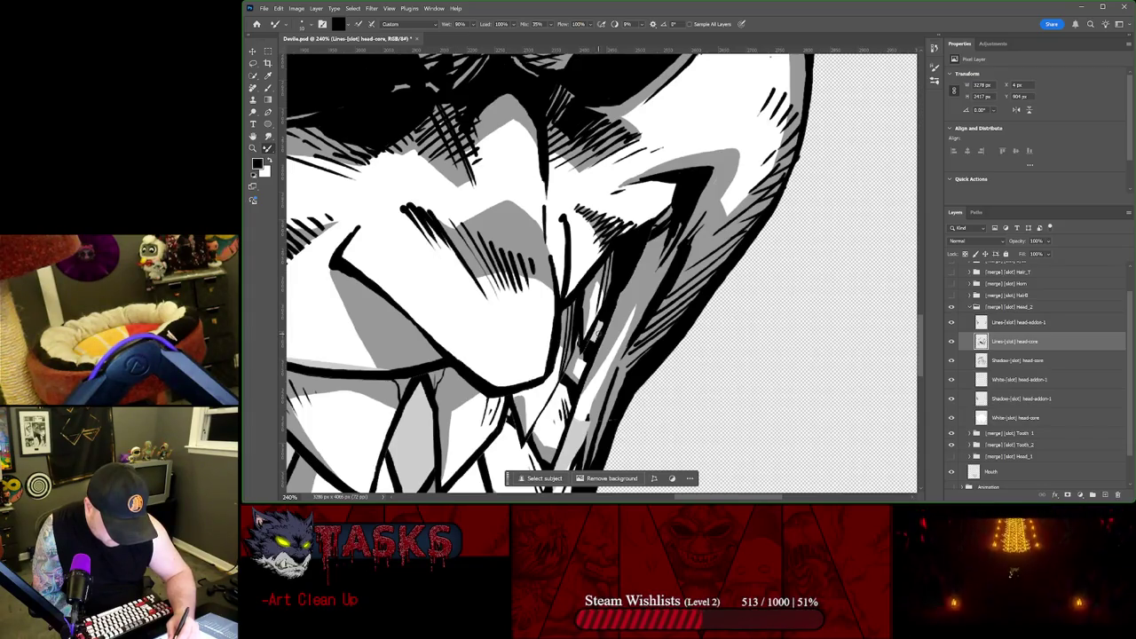
scroll(600, 271, "down", 5, "alt")
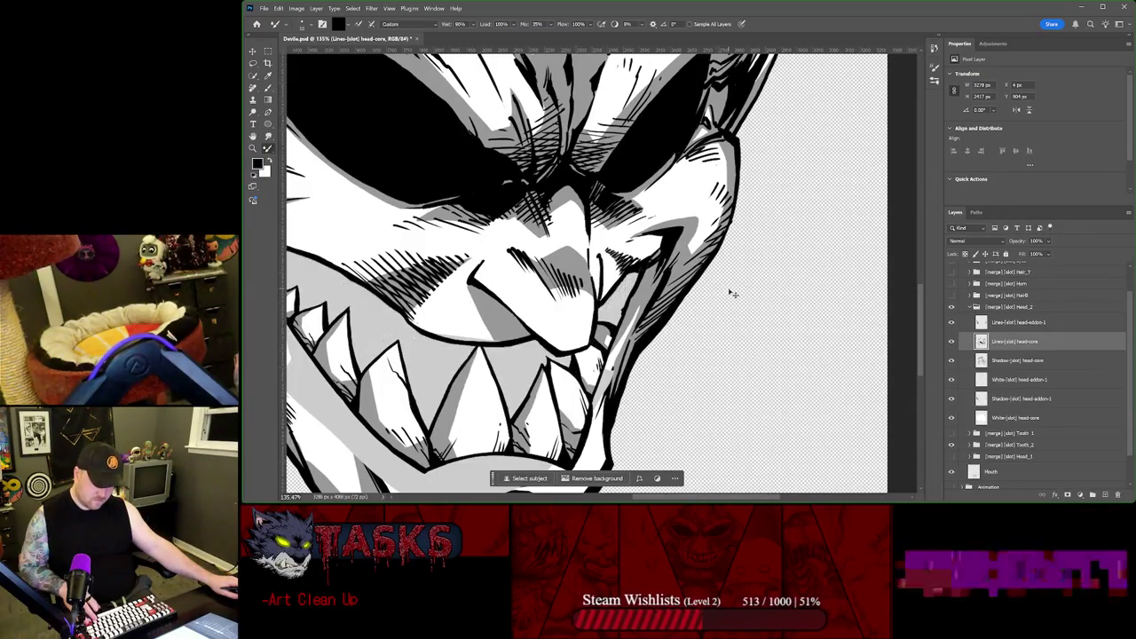
Step: Undo the last stroke, briefly toggle a head layer, then hide the Tooth_1 group
key("ctrl+z")
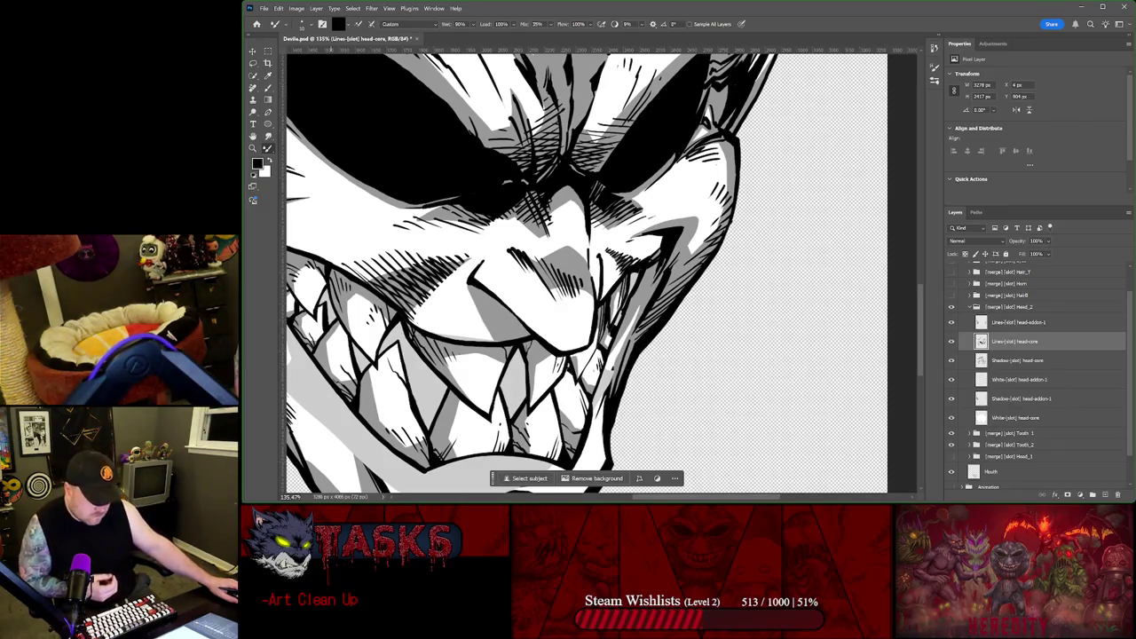
scroll(363, 353, "down", 2)
scroll(363, 353, "down", 1)
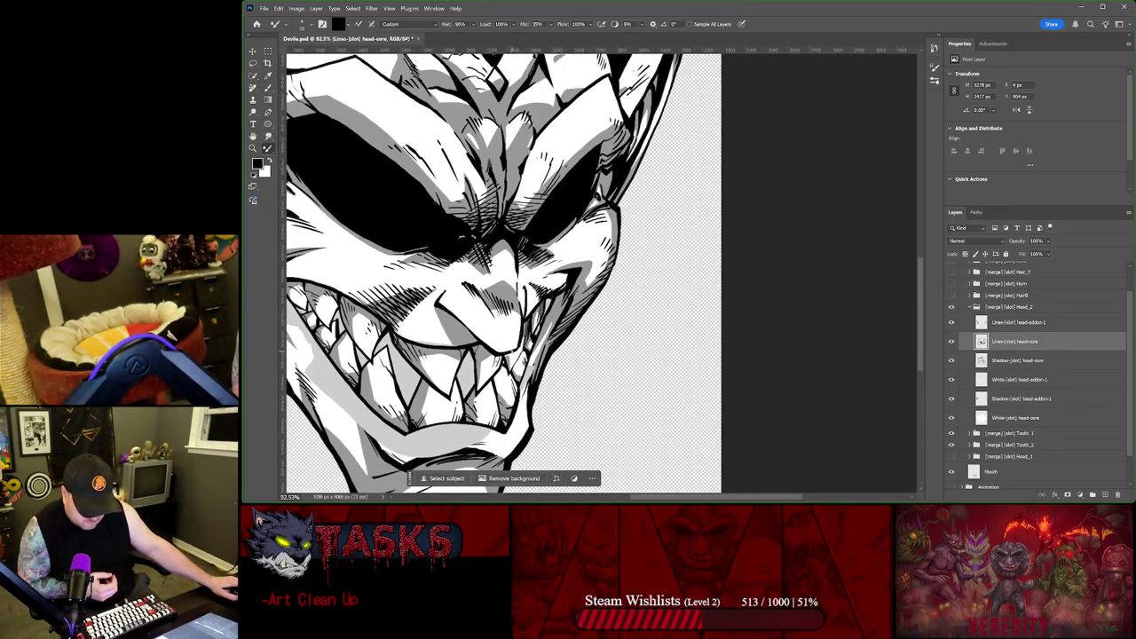
scroll(512, 350, "up", 2)
scroll(512, 349, "up", 1)
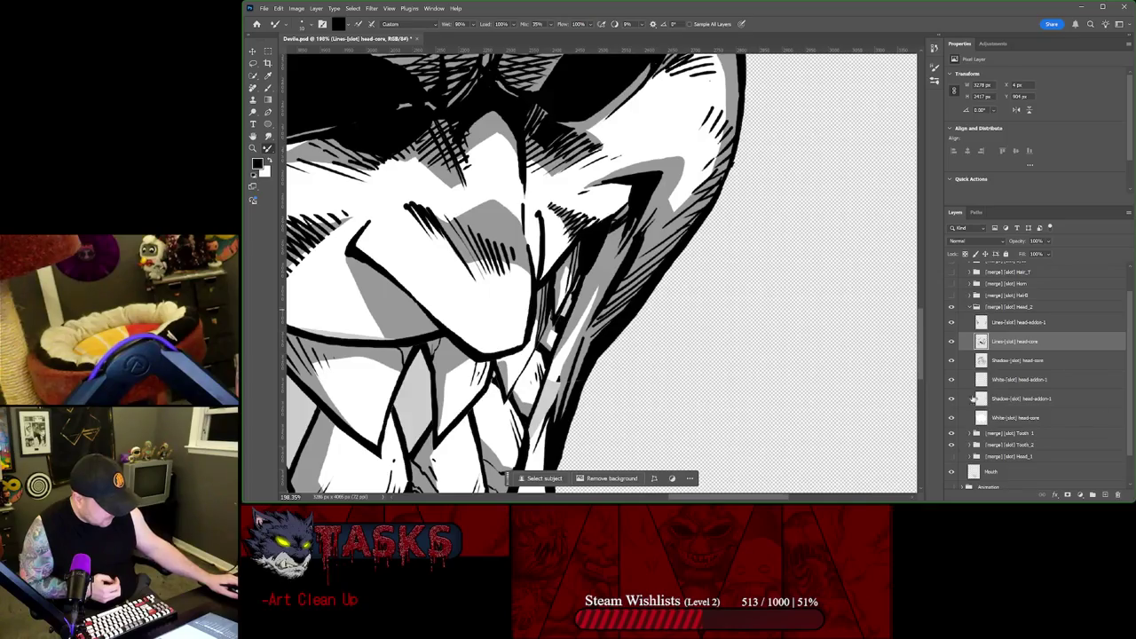
left_click(952, 322)
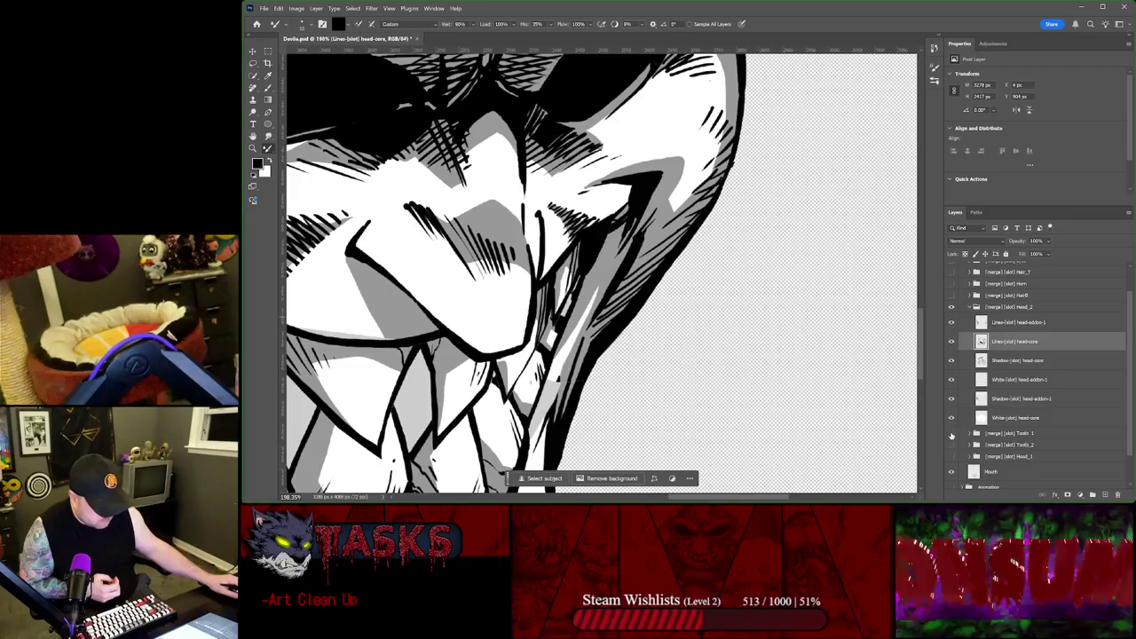
left_click(951, 434)
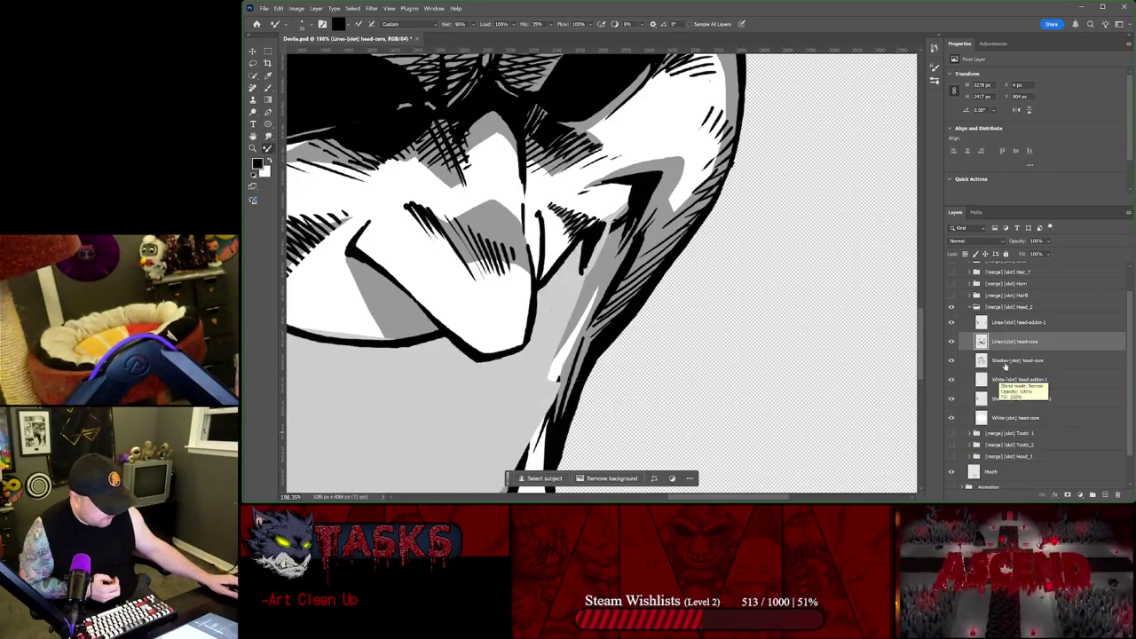